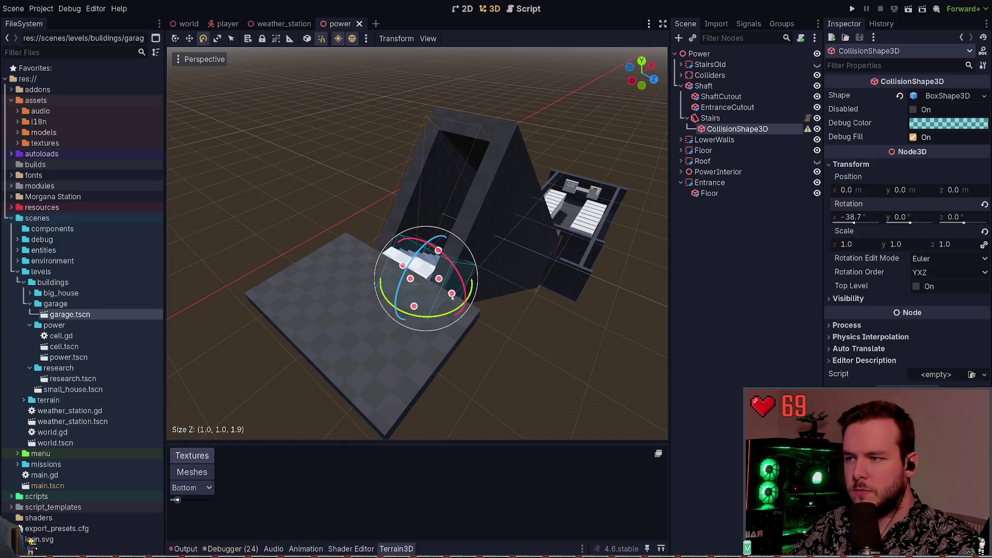
Undo the accidental size change and stretch the stairs' box collider to about 16.9 along the staircase.
key("ctrl+z")
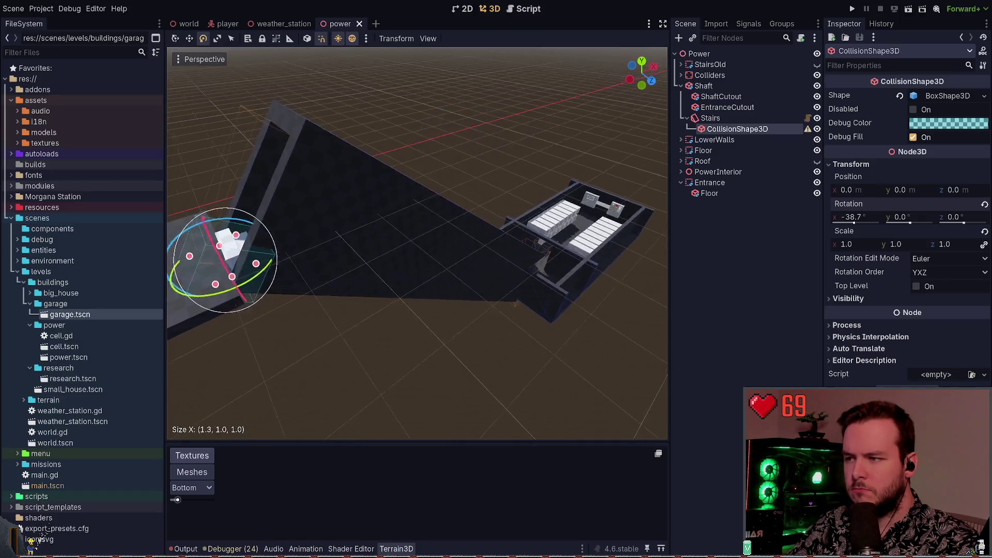
left_click_drag(358, 243, 594, 359)
scroll(517, 310, "down", 3)
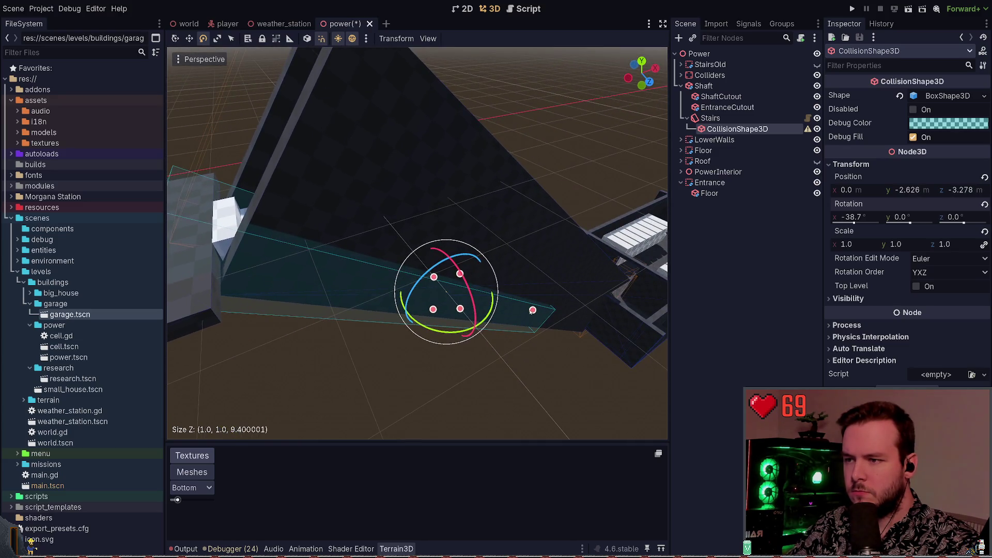
mouse_move(533, 311)
left_mouse_down()
mouse_move(598, 326)
mouse_move(536, 339)
mouse_move(484, 319)
left_mouse_up()
Move the collider down and back so it lies on the steps, then save the power scene.
key("w")
scroll(537, 340, "up", 2)
scroll(484, 319, "up", 3)
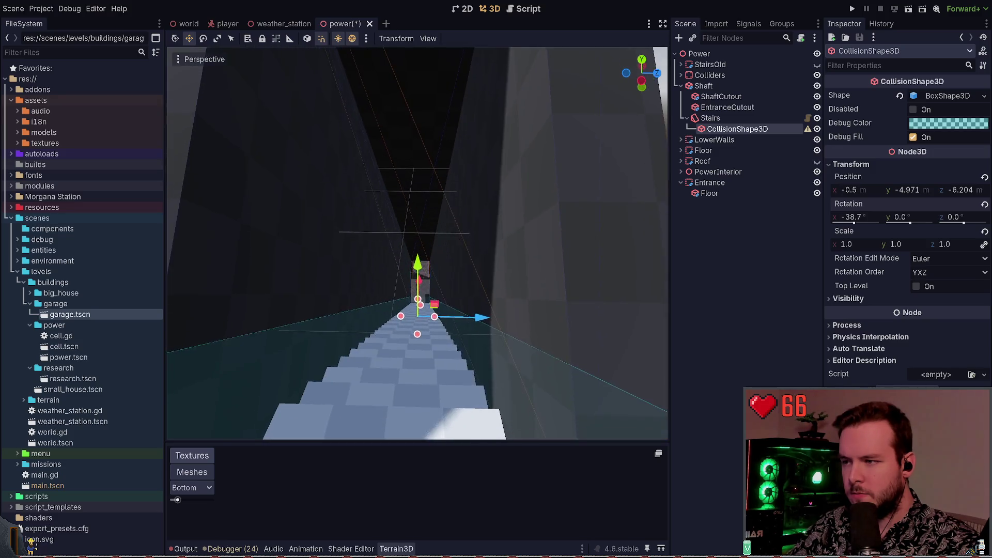
scroll(445, 259, "down", 2)
left_click_drag(439, 244, 439, 256)
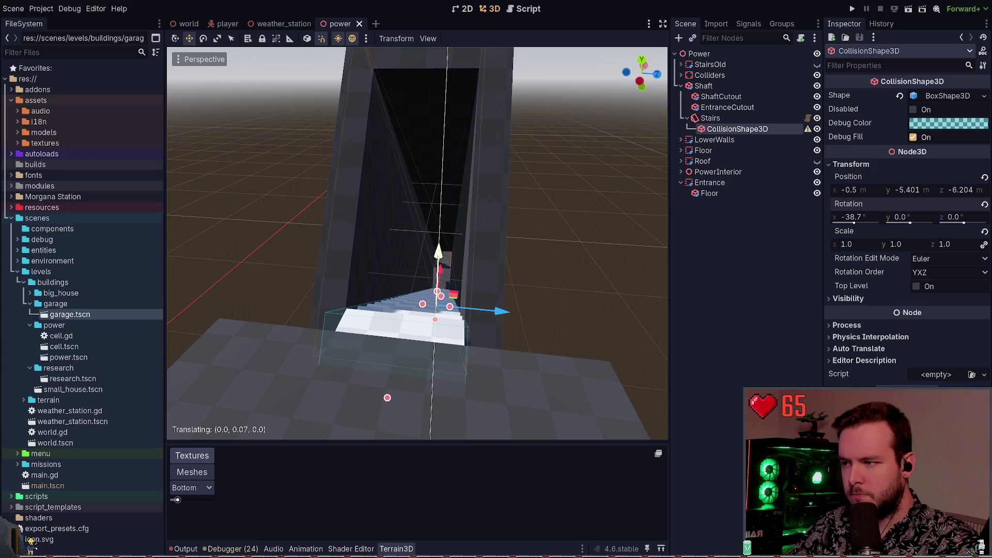
left_click_drag(439, 256, 439, 257)
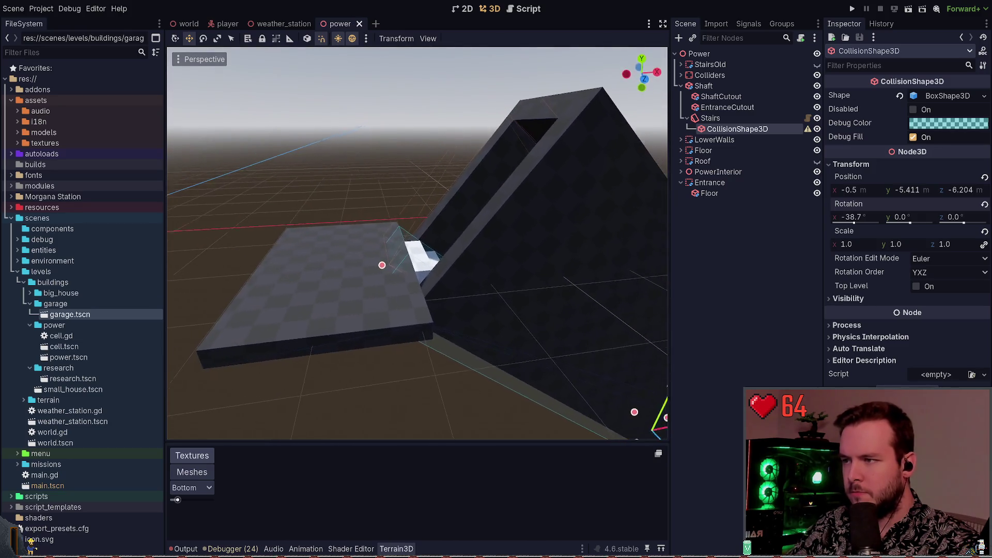
left_click_drag(497, 289, 519, 341)
left_click_drag(621, 339, 600, 318)
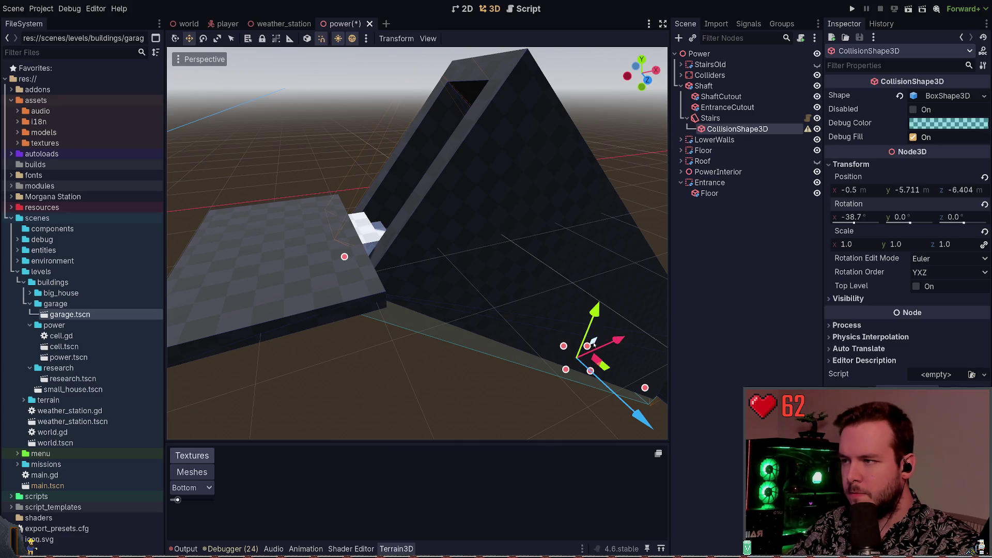
left_click_drag(593, 344, 596, 339)
key("ctrl+s")
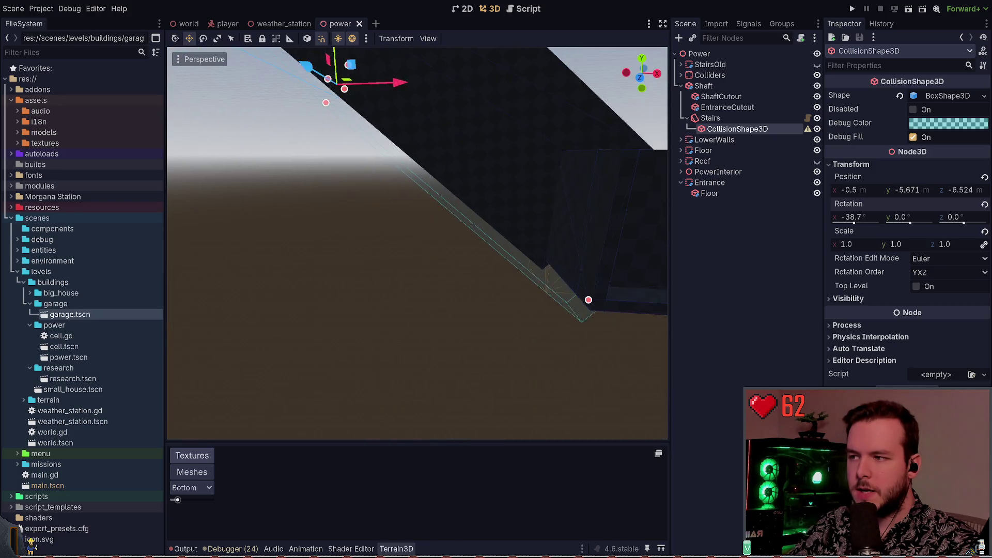
Select and frame the Stairs node in the viewport, then run the game to test the stairs.
left_click(710, 118)
double_click(712, 119)
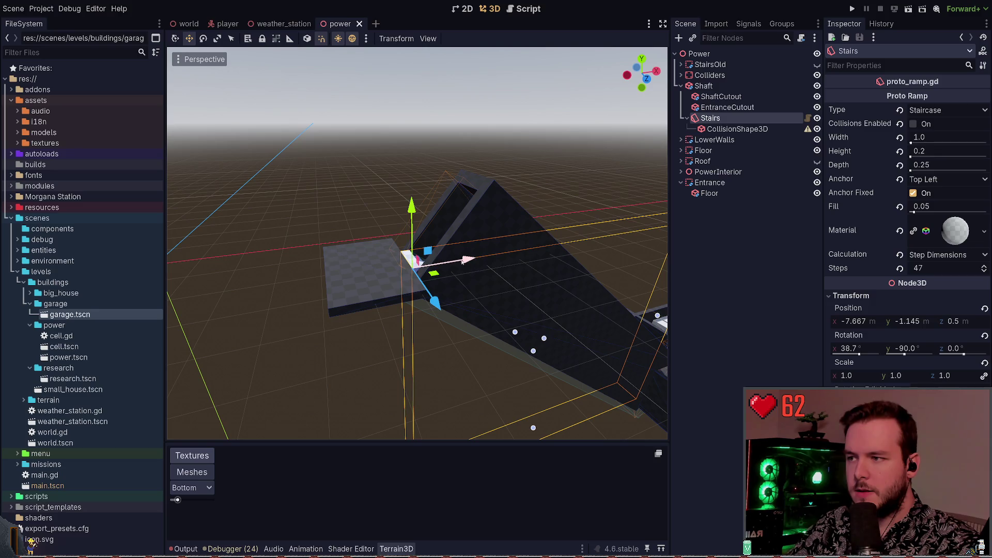
left_click_drag(410, 257, 413, 263)
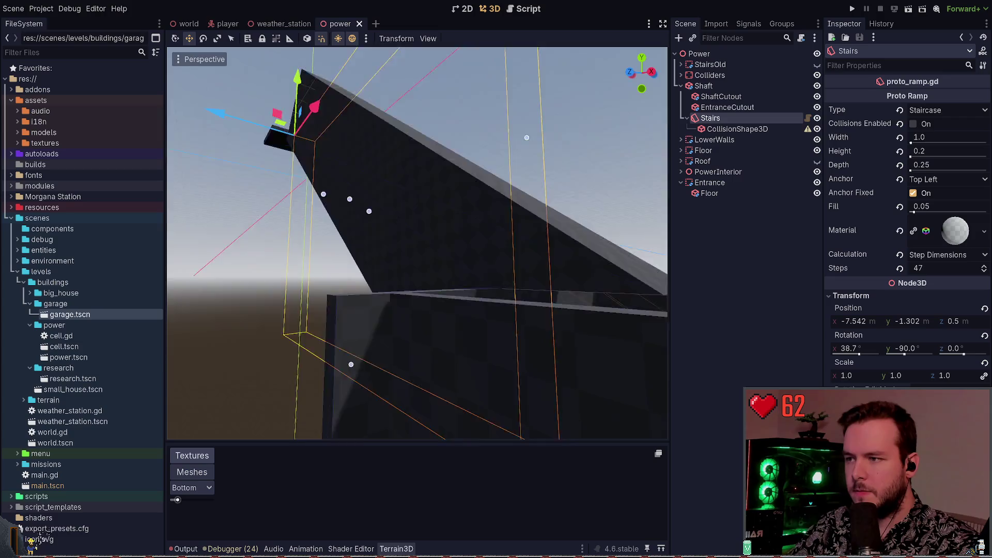
mouse_move(373, 97)
left_mouse_down()
mouse_move(249, 140)
mouse_move(322, 203)
left_mouse_up()
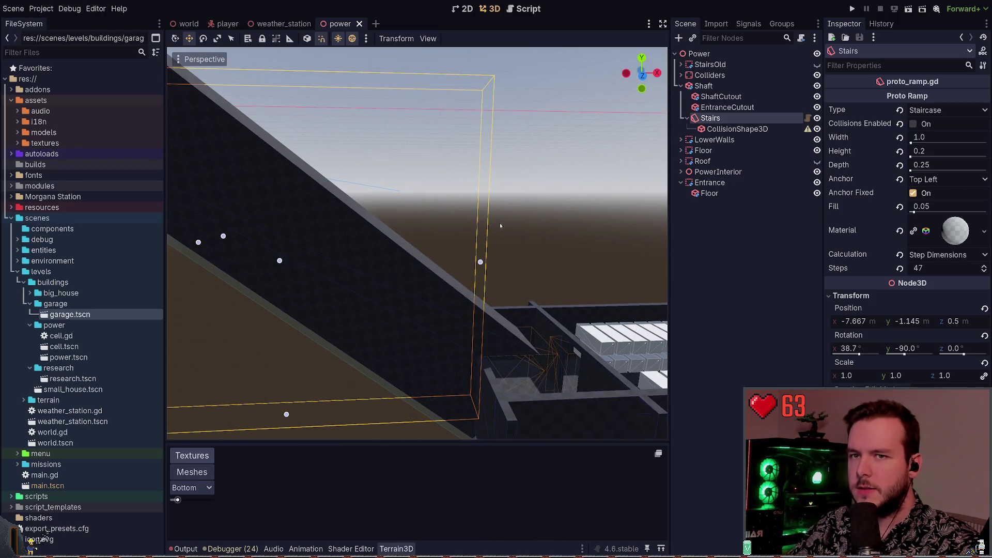
left_click(853, 8)
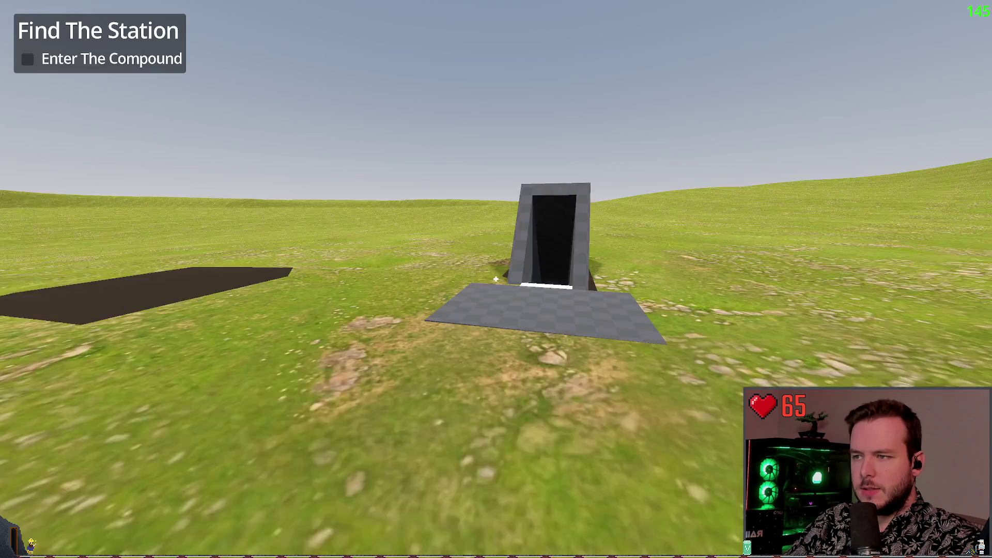
Walk forward into the stair shaft, then quit the game from the pause menu.
key("w")
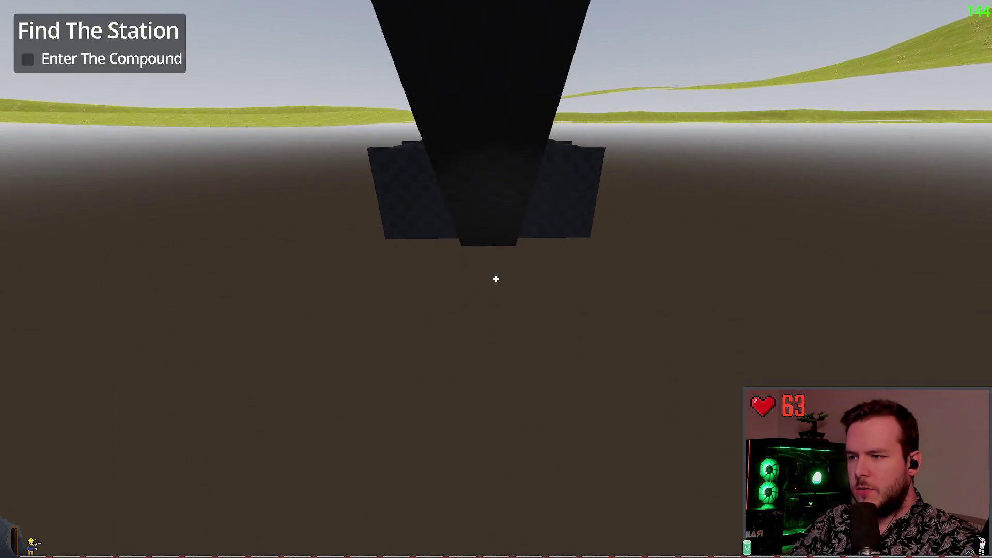
key("Escape")
left_click(52, 355)
Select the stairs' CollisionShape3D and review its BoxShape3D and Transform properties in the Inspector.
left_click(738, 129)
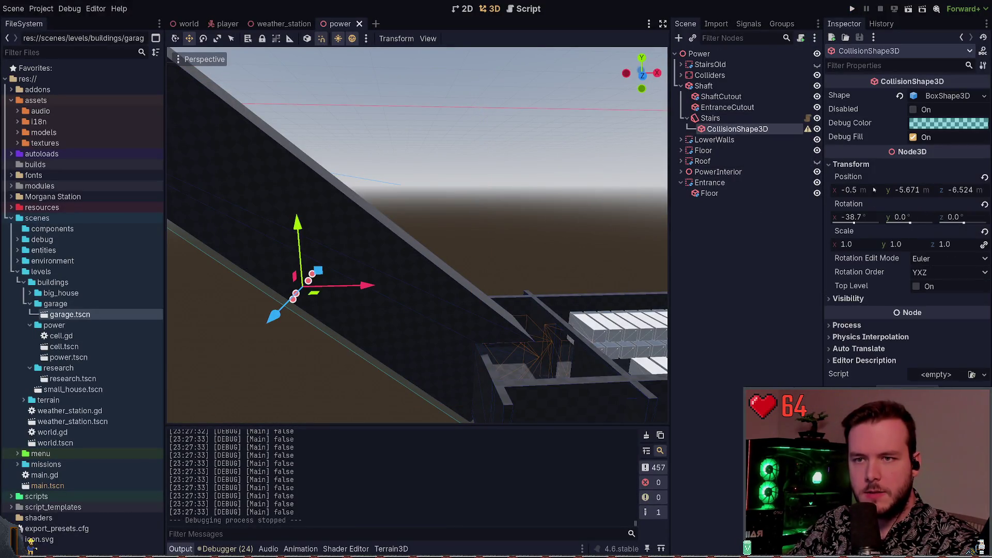
left_click(936, 96)
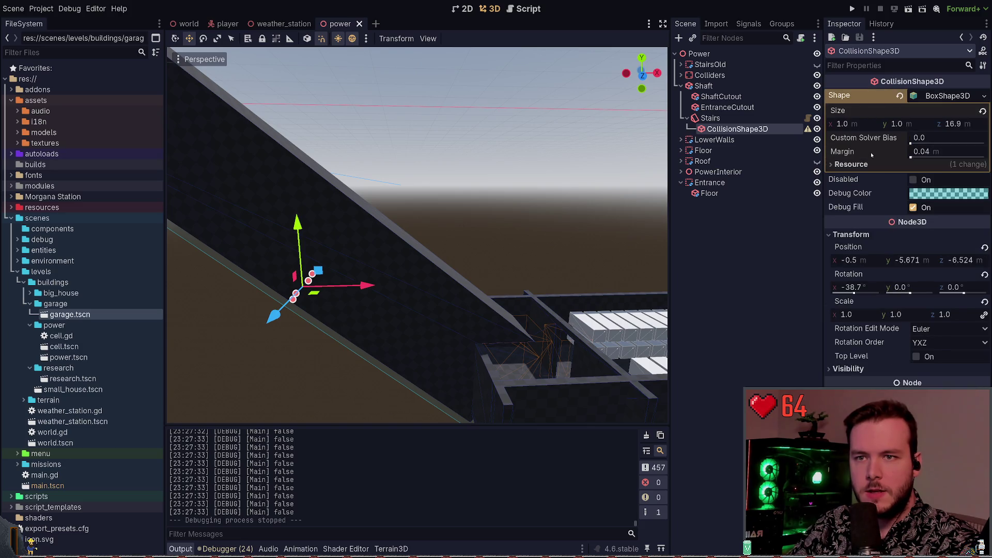
left_click(933, 99)
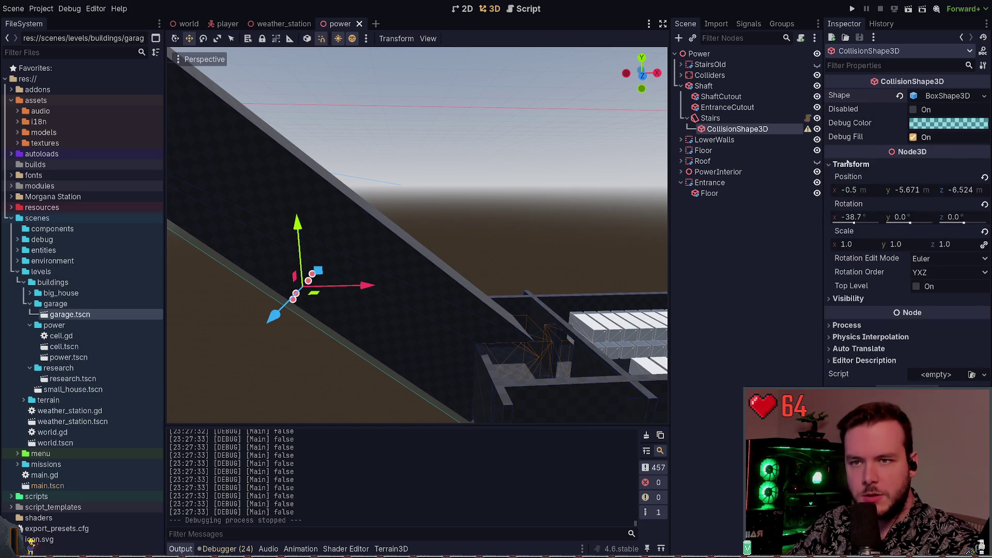
left_click(849, 164)
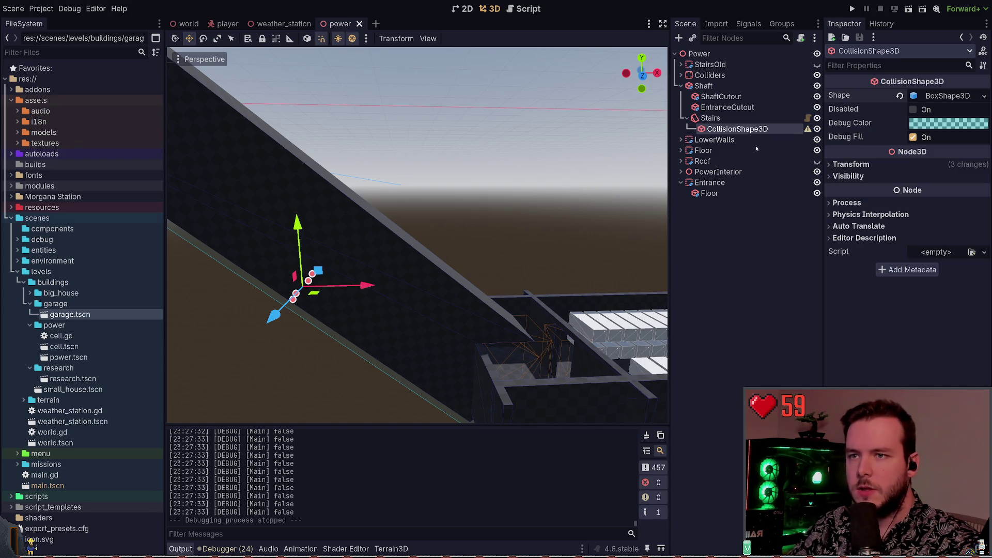
Add a StaticBody3D under Stairs and move the CollisionShape3D into it.
key("F5")
key("Return")
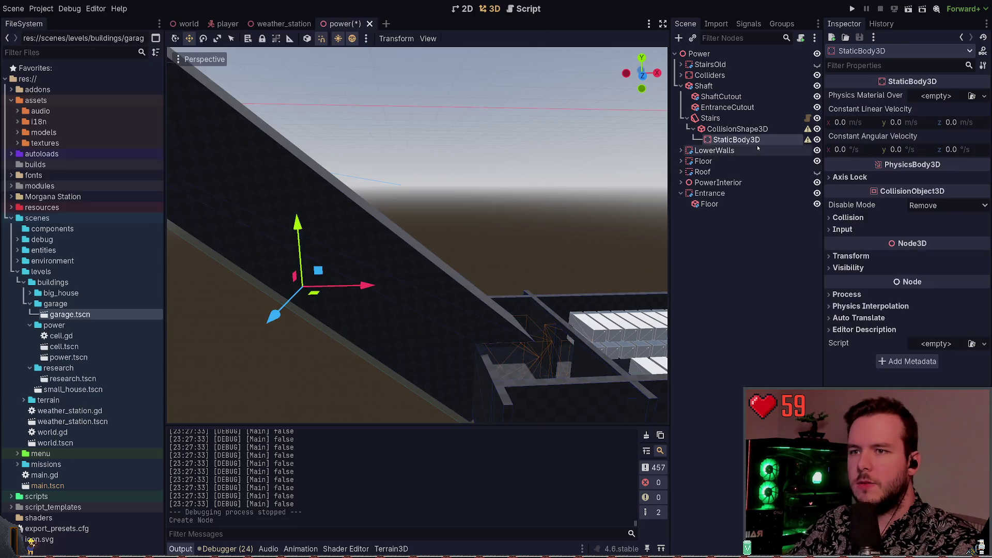
mouse_move(709, 126)
left_mouse_down()
mouse_move(737, 136)
mouse_move(730, 130)
left_mouse_up()
Run the game twice to test the stairs, quitting from the pause menu each time.
key("F5")
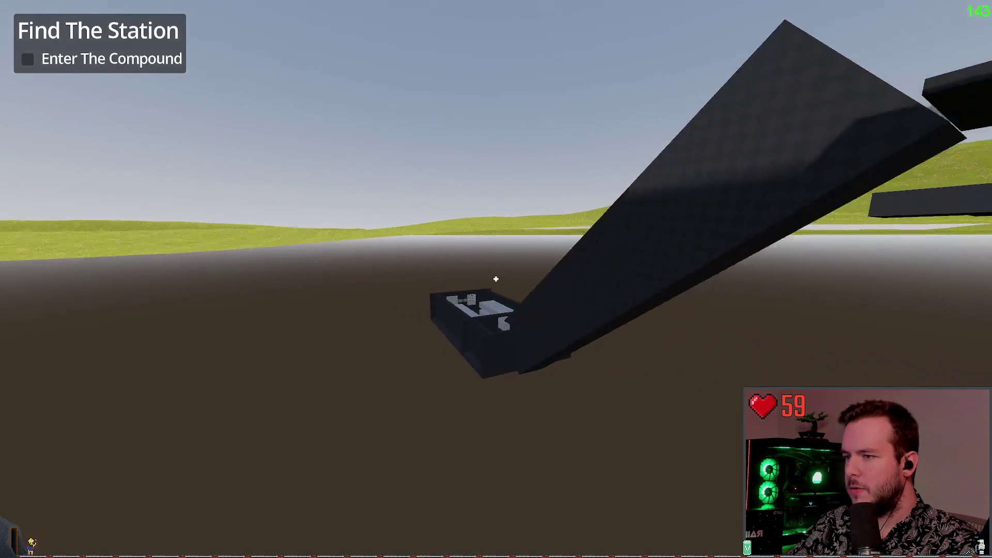
key("Escape")
key("Return")
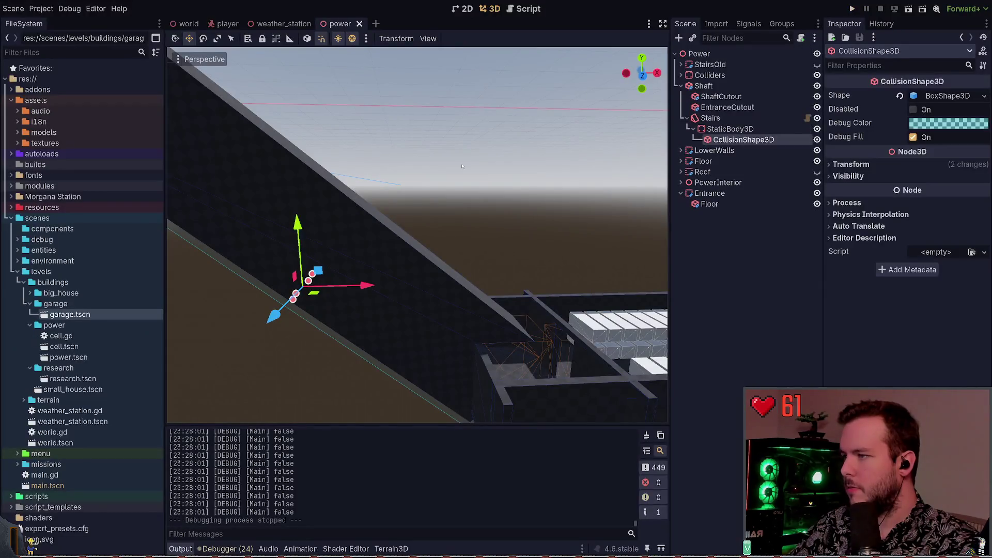
left_click(850, 8)
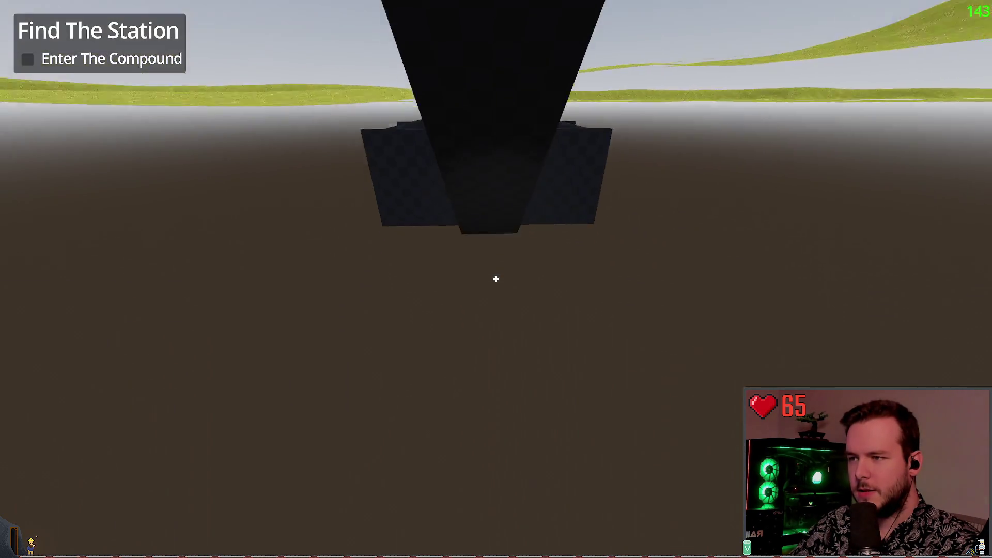
key("Escape")
left_click(49, 355)
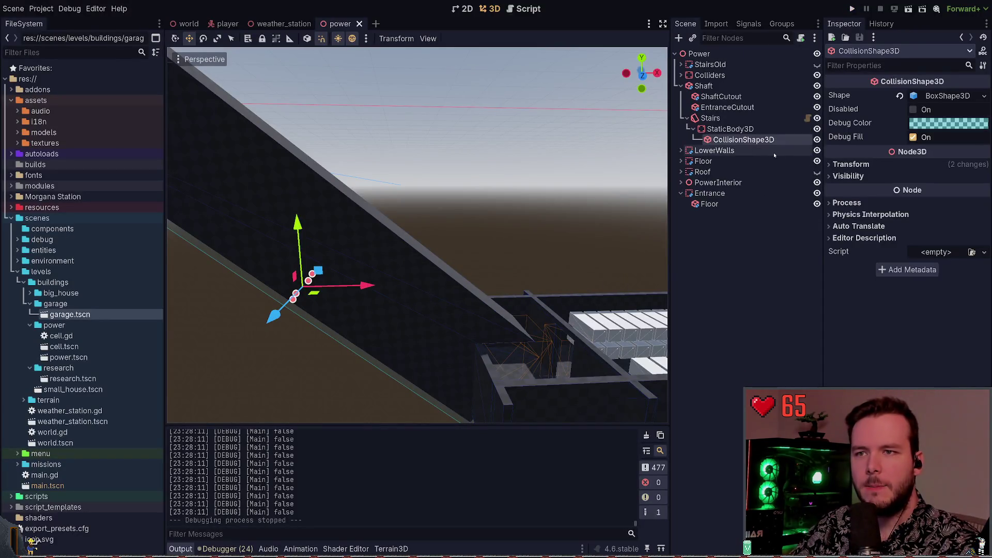
Put the StaticBody3D on collision layer 2, add layer 2 to its mask, and save.
left_click(734, 129)
left_click(851, 217)
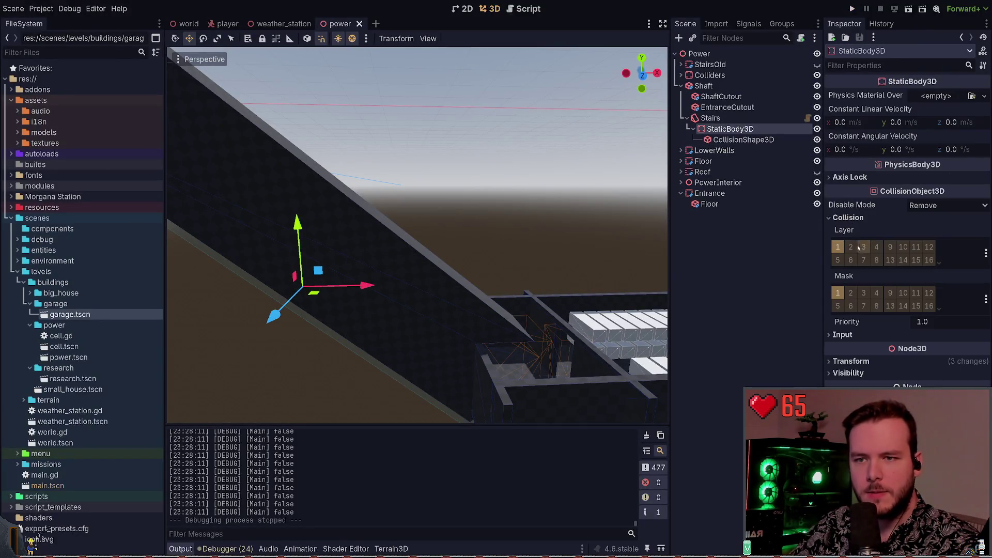
left_click(851, 248)
left_click(851, 294)
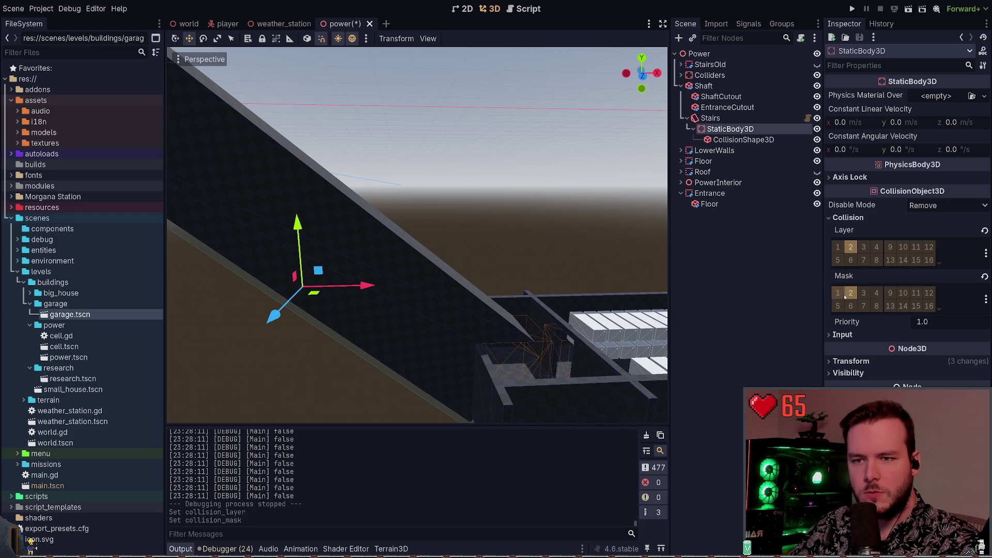
key("ctrl+s")
Run the game to test the stairs, then quit it.
left_click(854, 9)
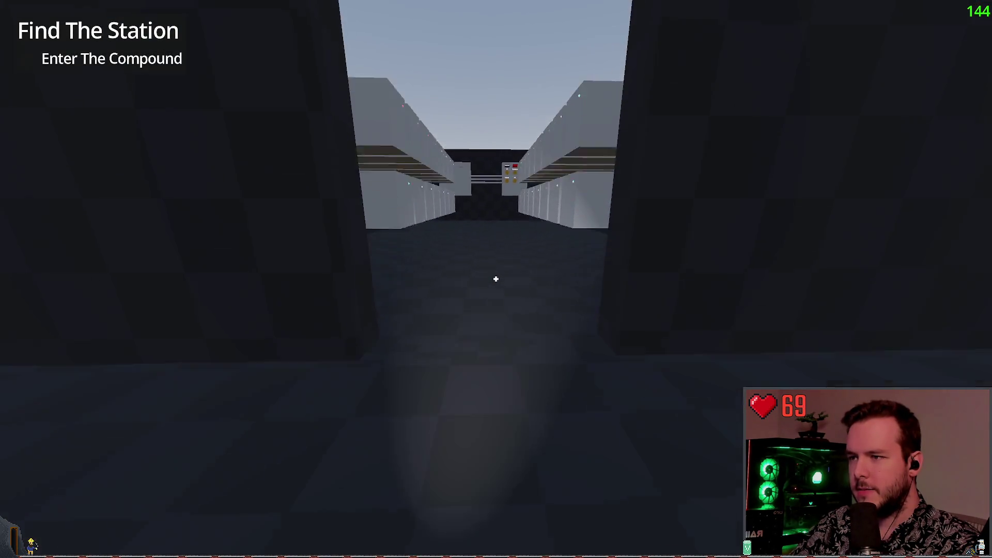
key("Escape")
key("Return")
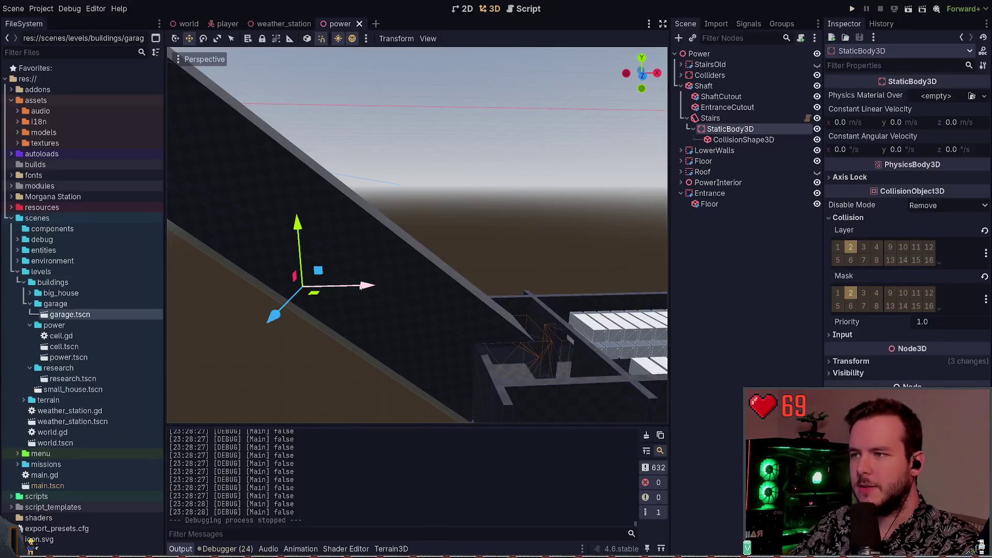
Move the StaticBody3D under Colliders and rename it to 'Stairs'.
scroll(636, 185, "down", 5)
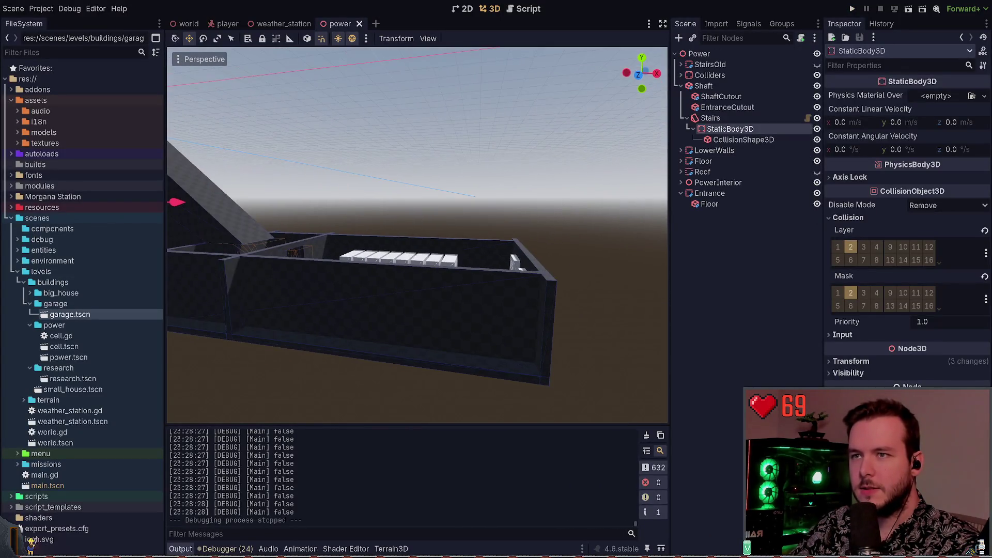
left_click(681, 75)
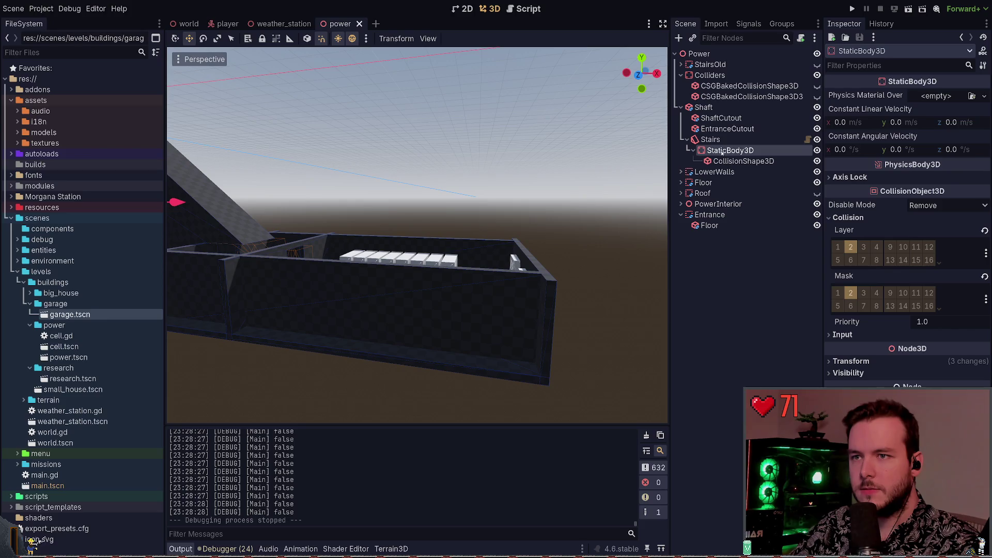
left_click_drag(717, 140, 721, 102)
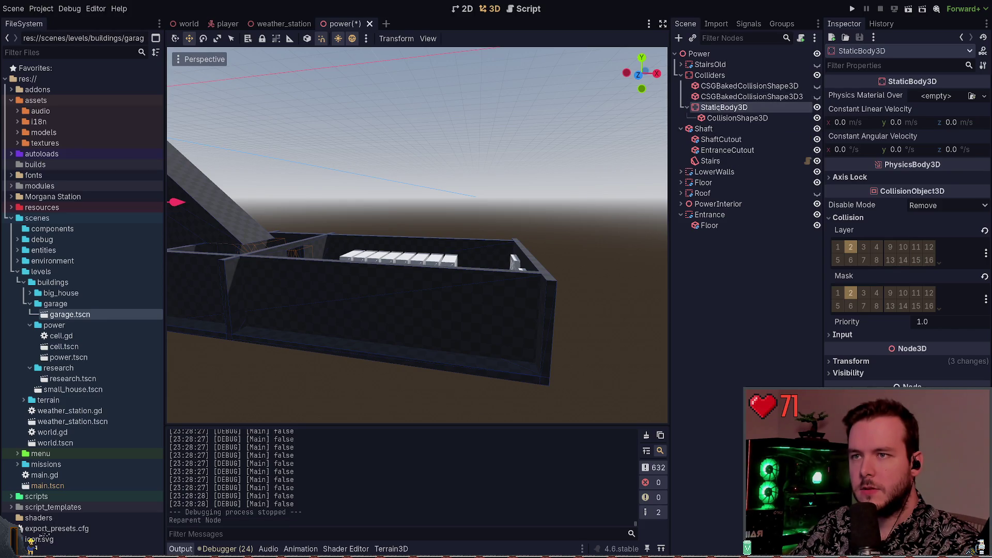
type("Stairs")
key("Return")
Make both baked collision shapes visible and inspect their transform and concave polygon settings.
left_click(809, 87)
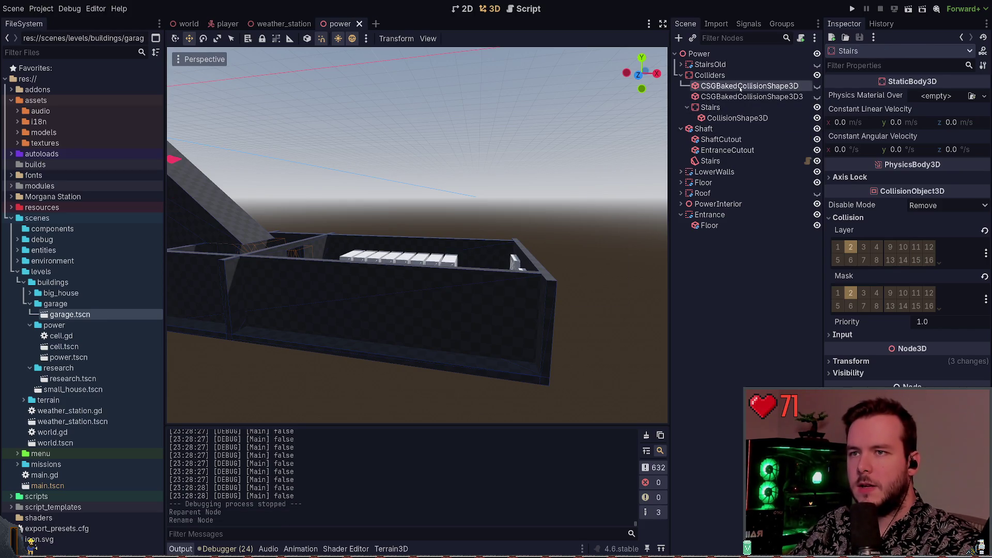
left_click(817, 86)
left_click(817, 97)
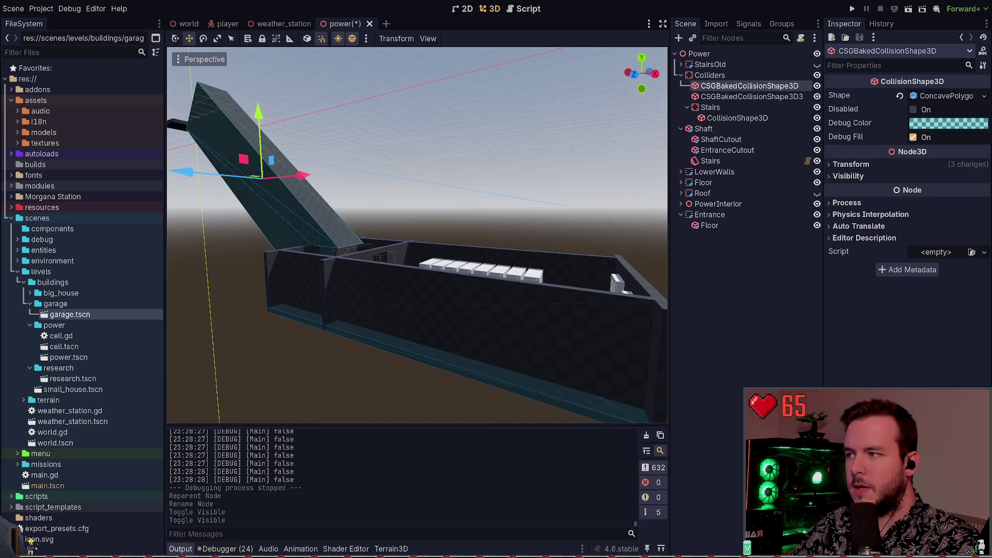
left_click(880, 167)
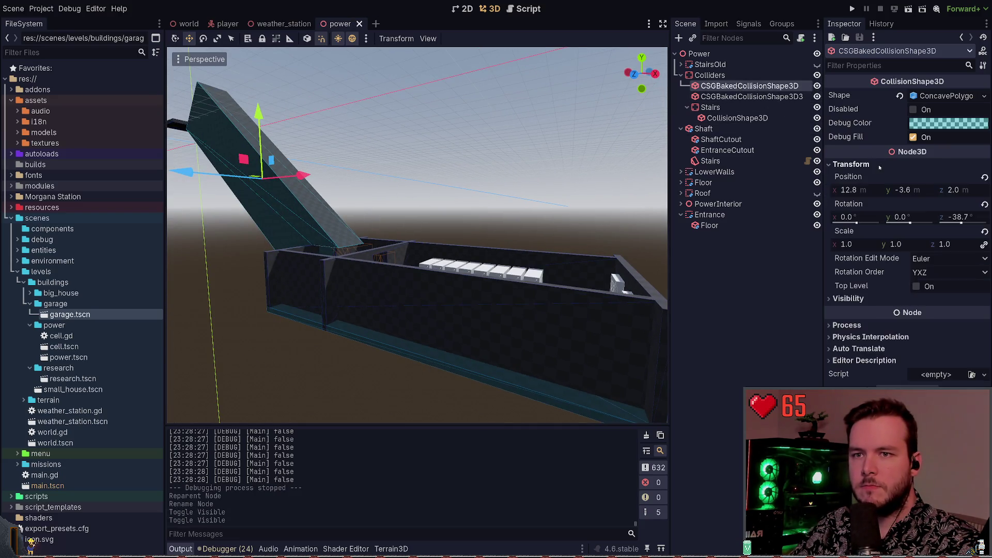
left_click(752, 97)
left_click(750, 86)
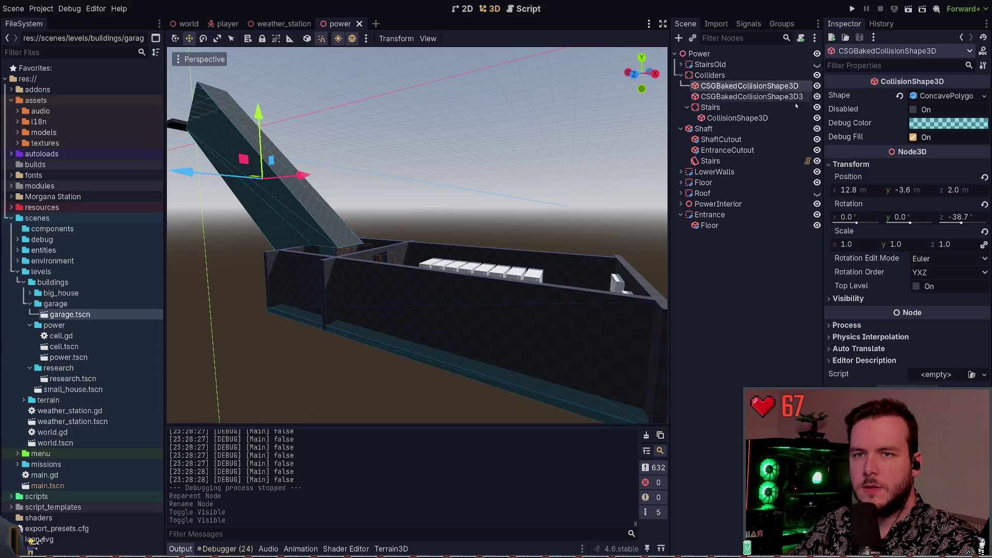
left_click(851, 164)
left_click(858, 176)
left_click(858, 176)
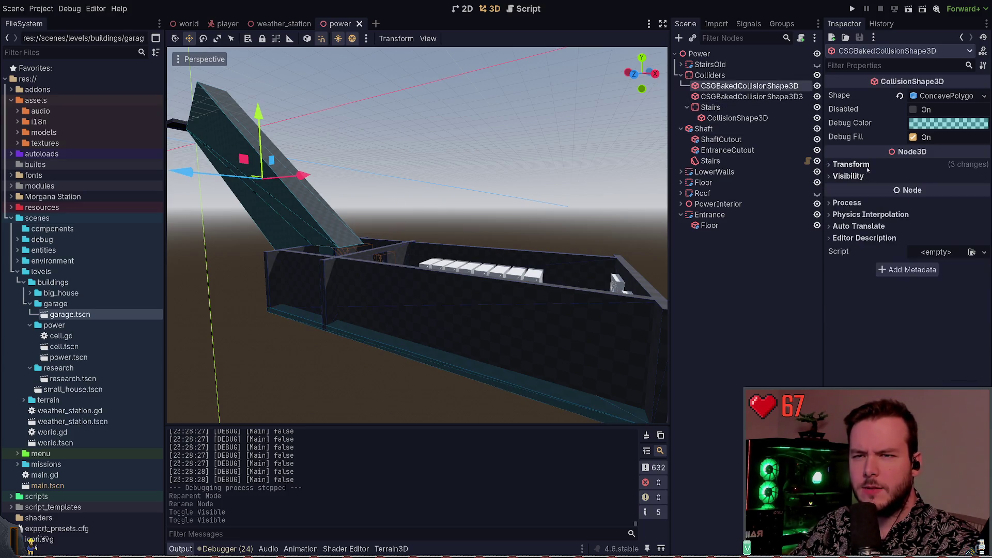
left_click(853, 163)
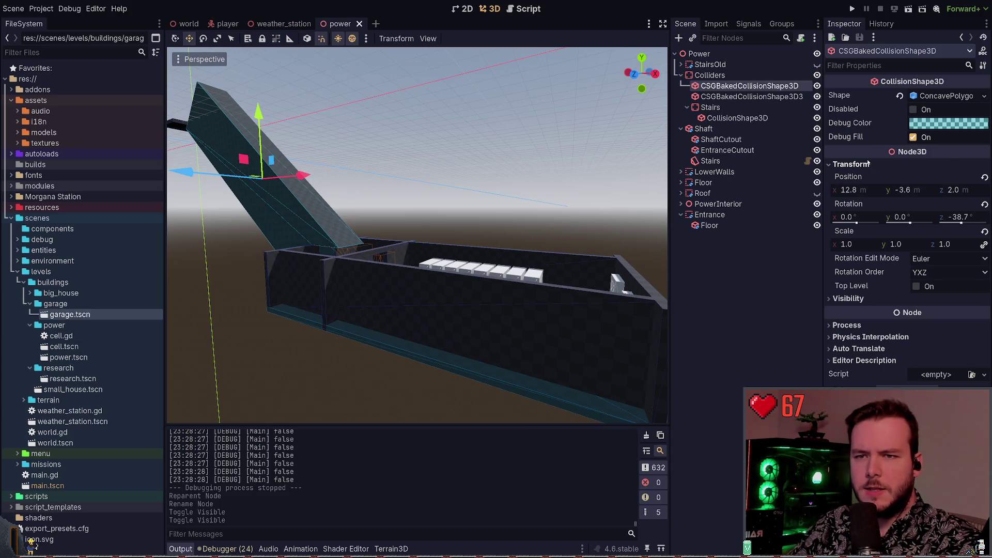
left_click(869, 164)
left_click(929, 96)
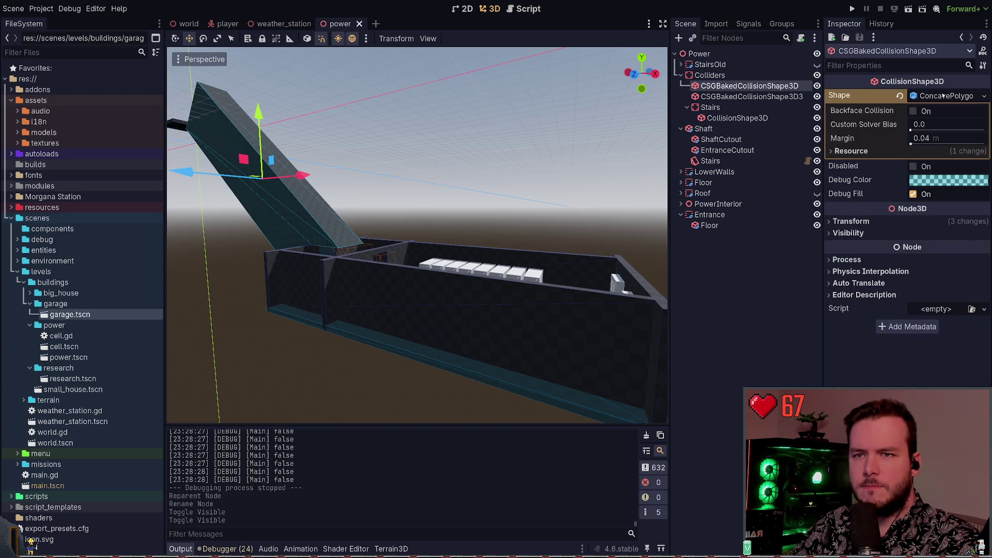
left_click(944, 95)
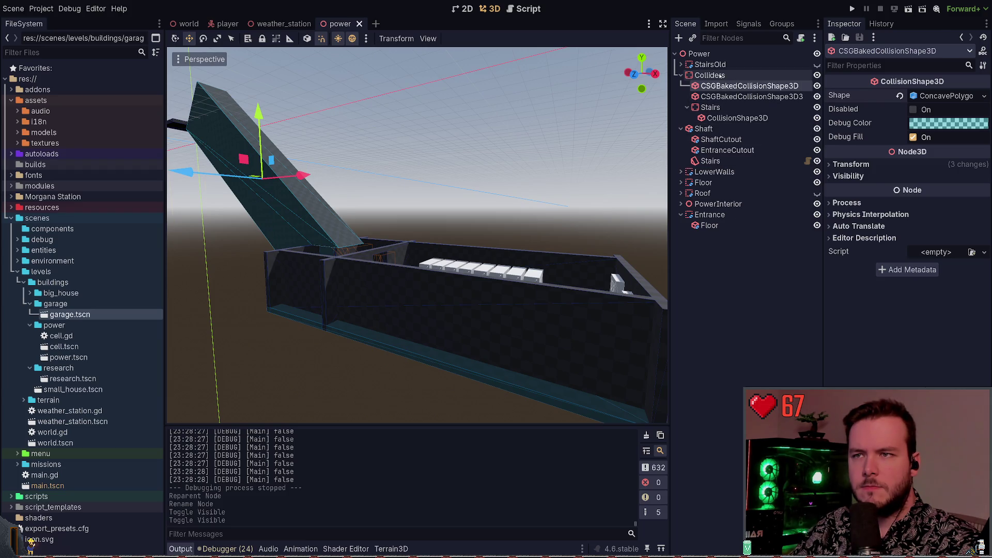
Move the stairs' CollisionShape3D directly under Colliders and select the empty Stairs body.
left_click(720, 76)
left_click_drag(734, 118, 719, 105)
left_click(724, 118)
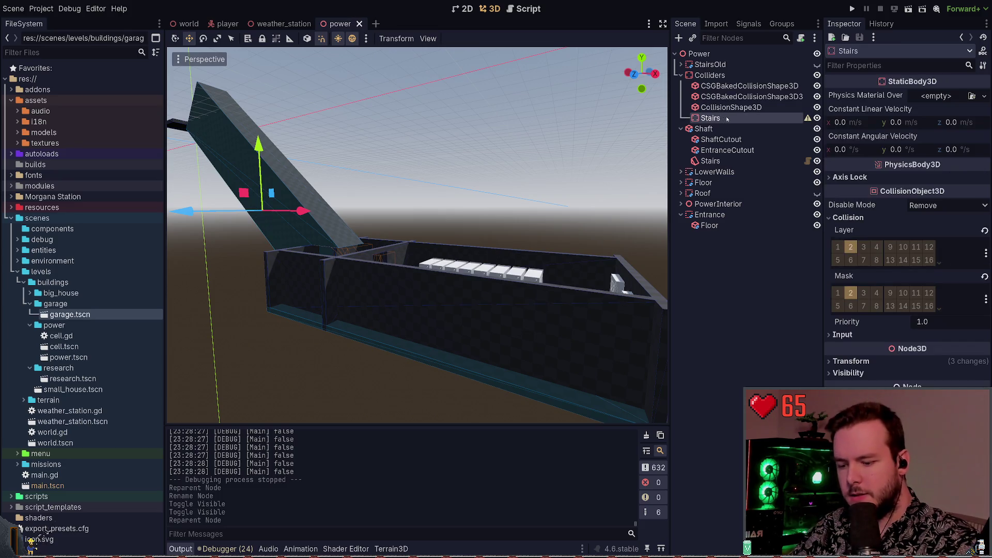
Delete the empty Stairs body and set Colliders to collision layer 2 and mask 2 only.
key("Delete")
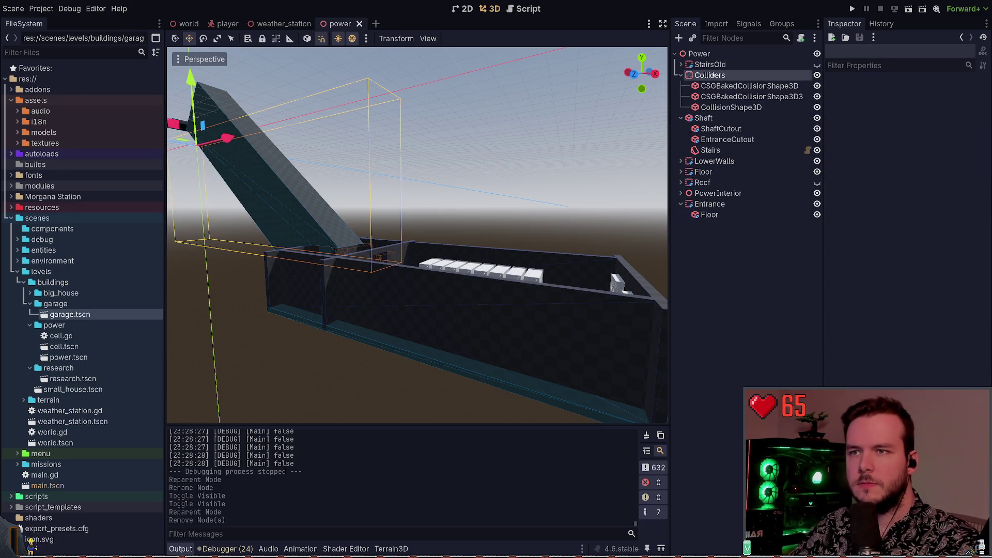
left_click(867, 256)
left_click(867, 257)
left_click(848, 217)
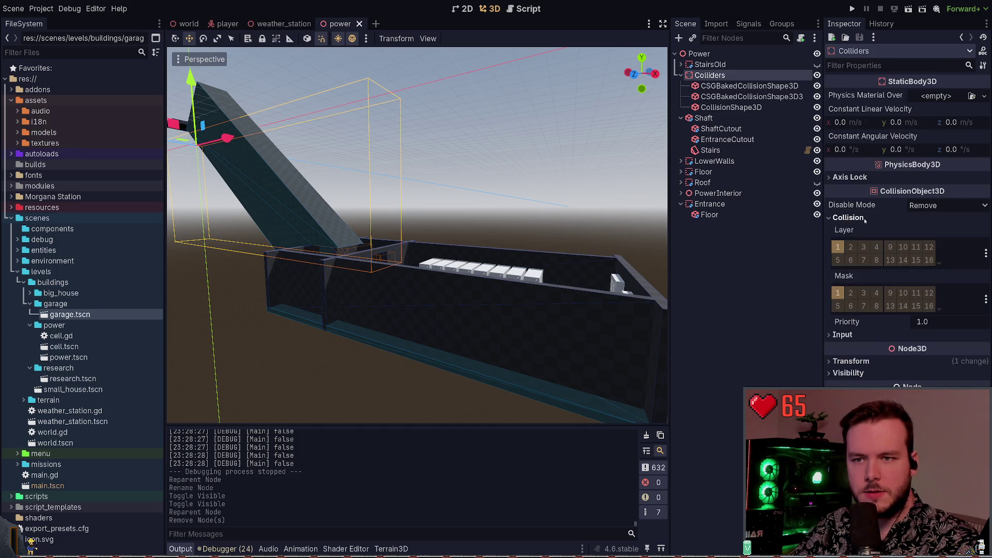
left_click(845, 248)
left_click(851, 293)
left_click(838, 292)
Save and launch the game, then climb the staircase out onto the grassland.
key("F5")
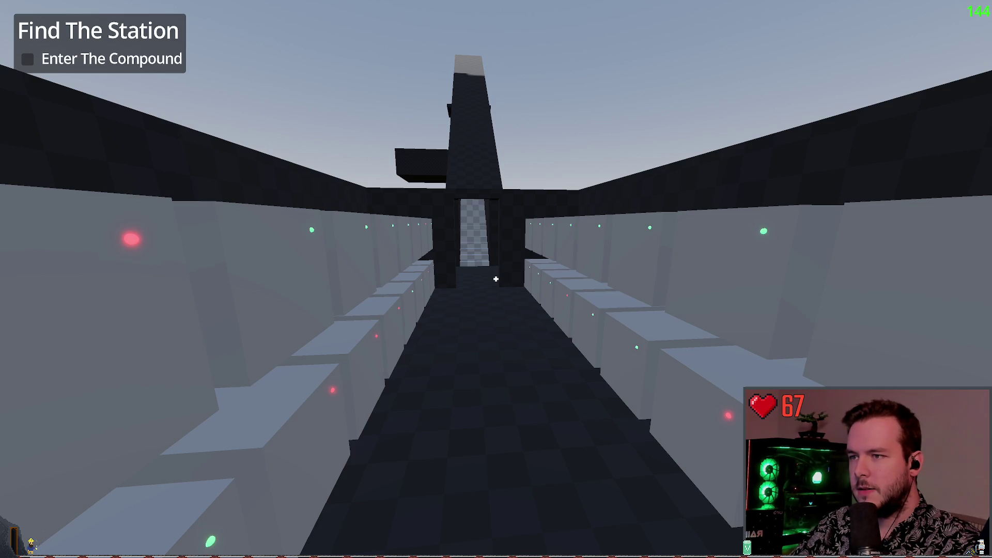
key("w")
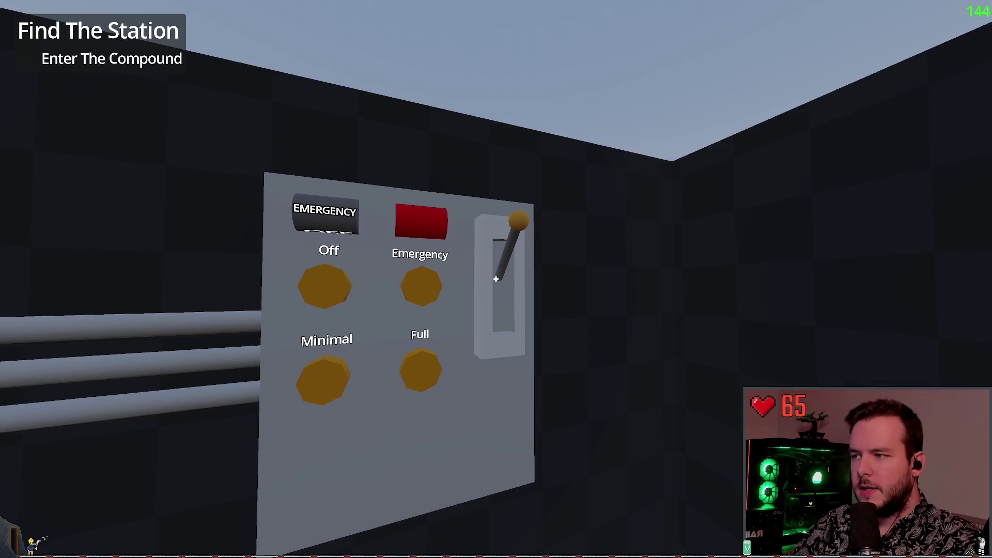
key("w")
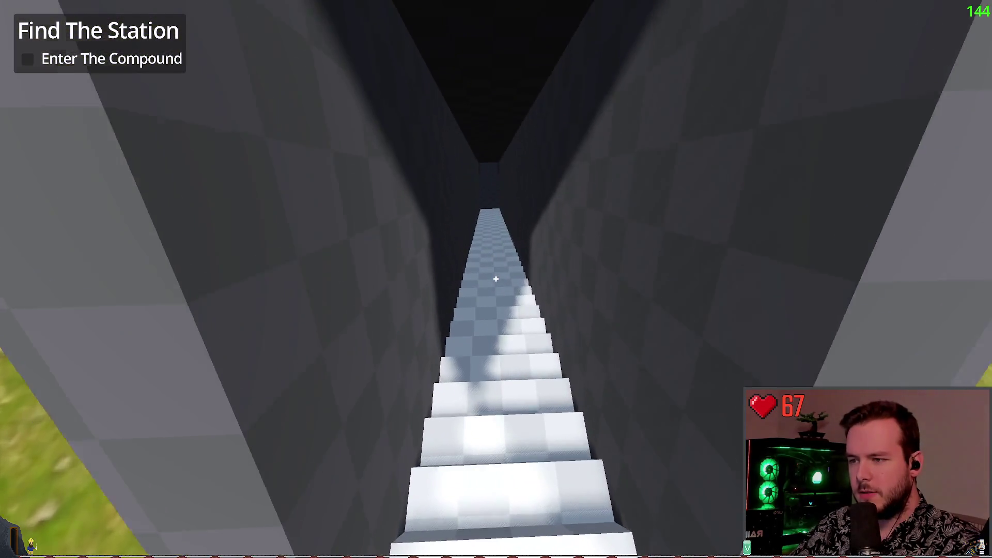
key("w")
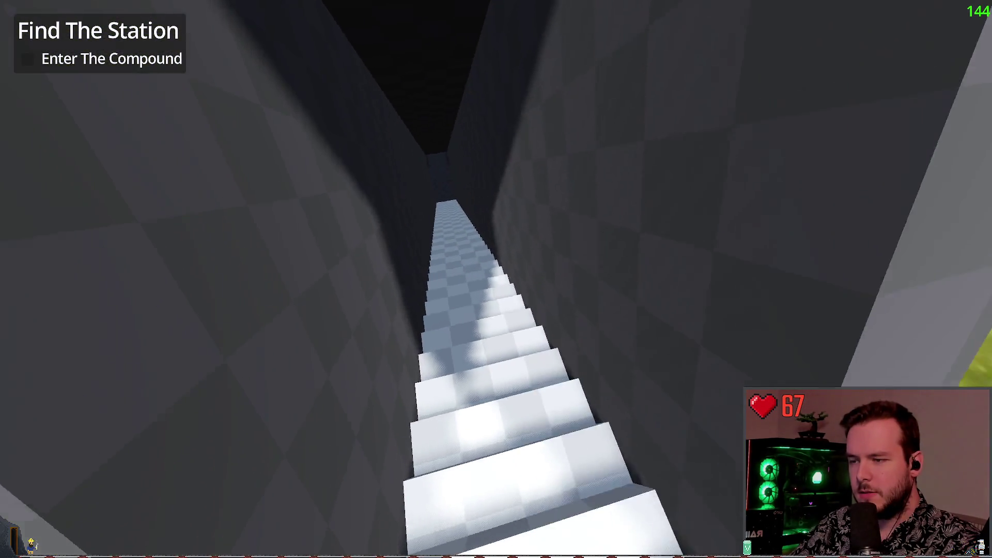
key("w")
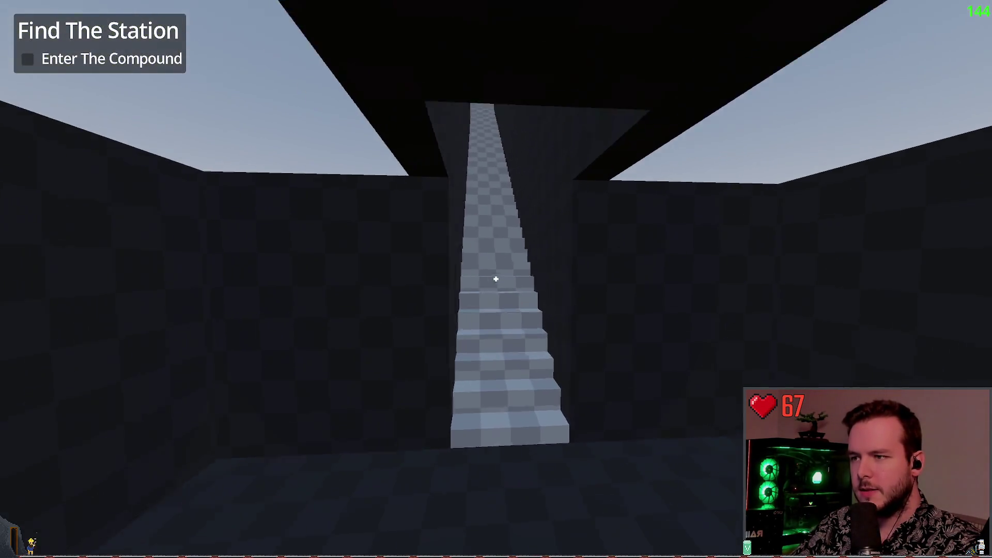
key("w")
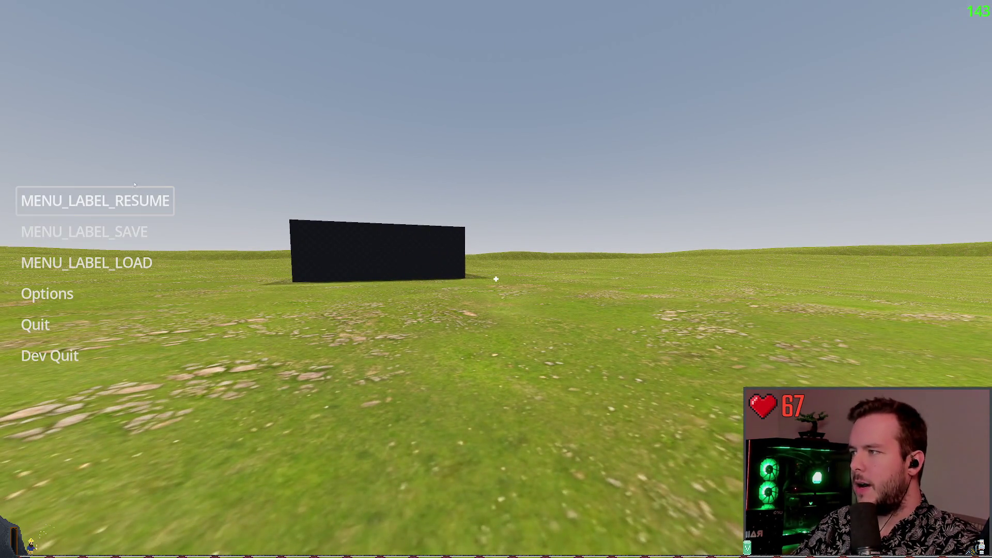
left_click(135, 185)
Walk across the slab to the tunnel entrance, then quit back to the editor.
key("w")
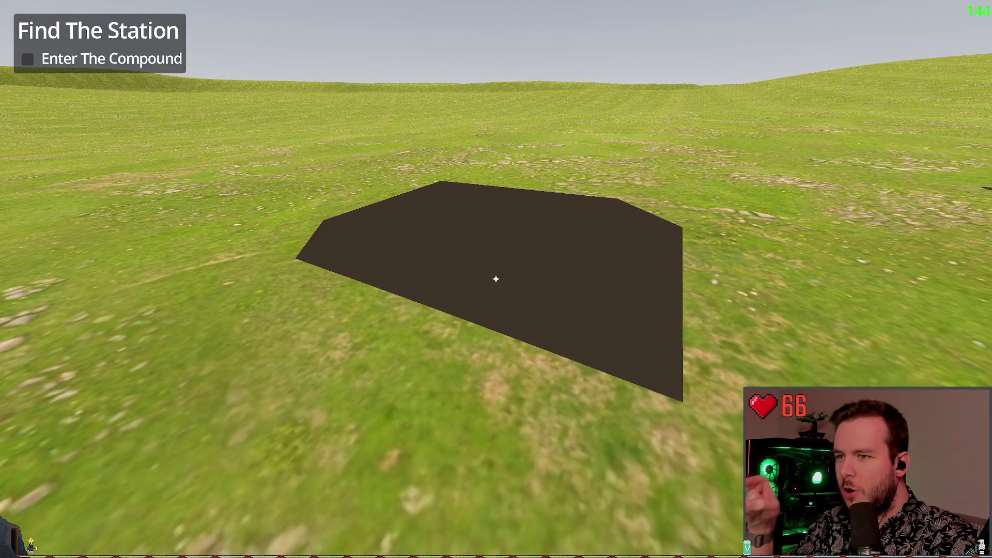
mouse_move(495, 279)
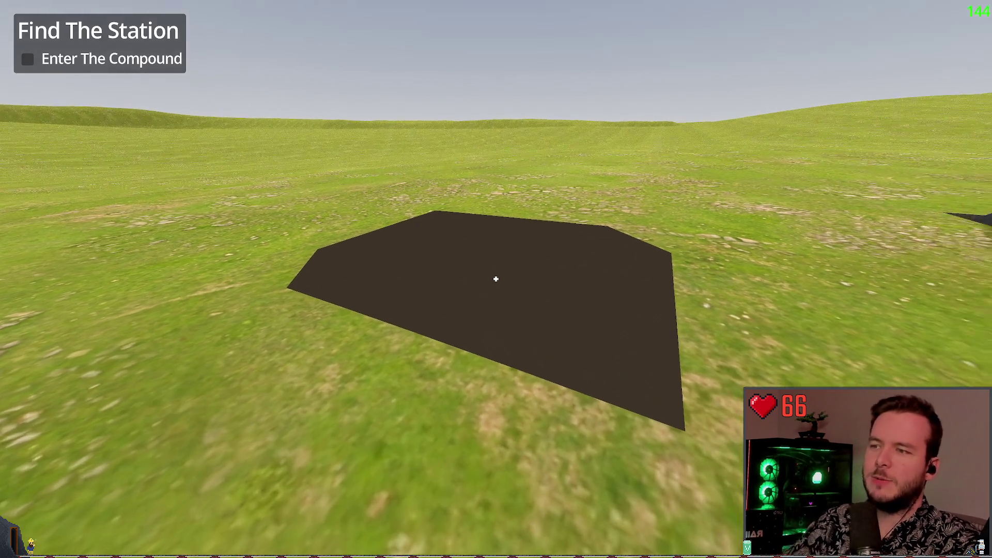
key("w")
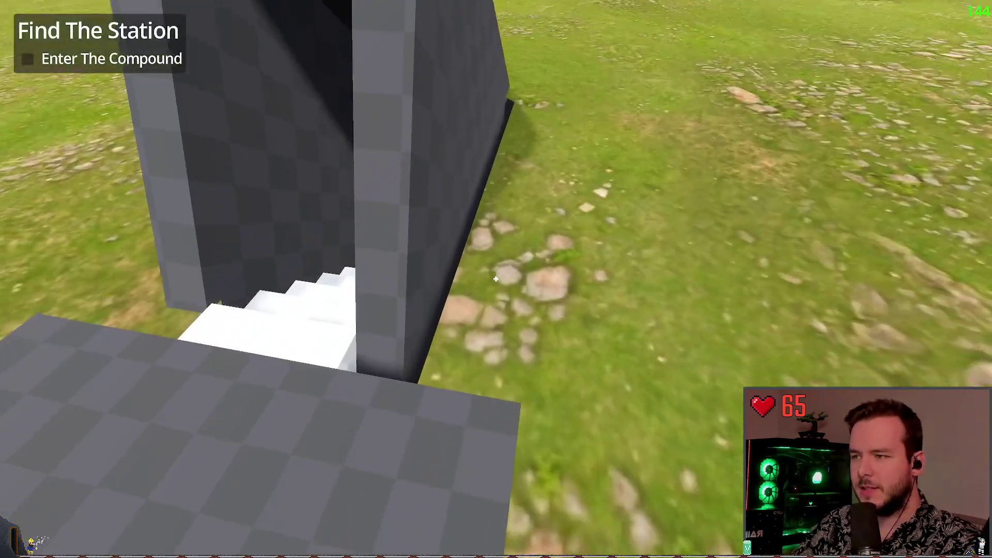
key("w")
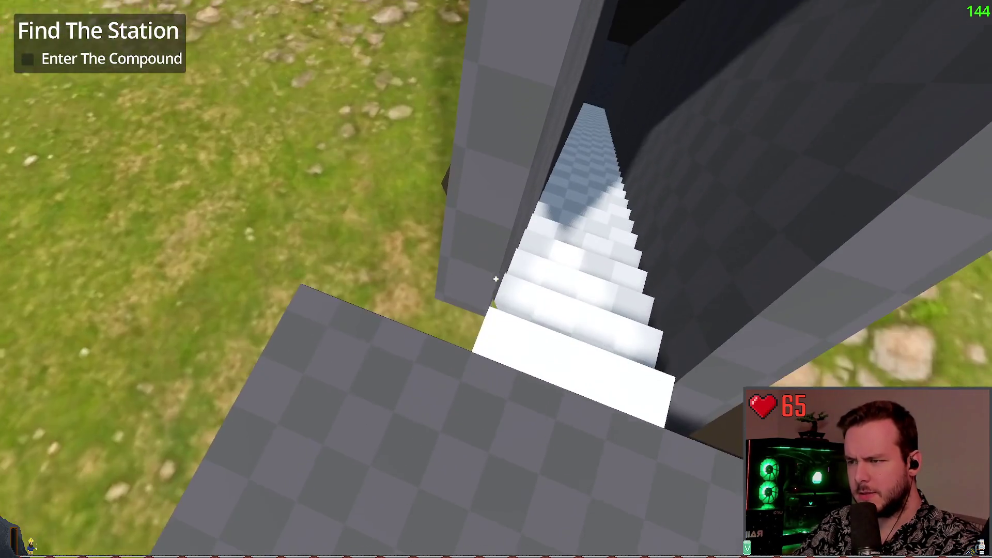
key("Escape")
key("F8")
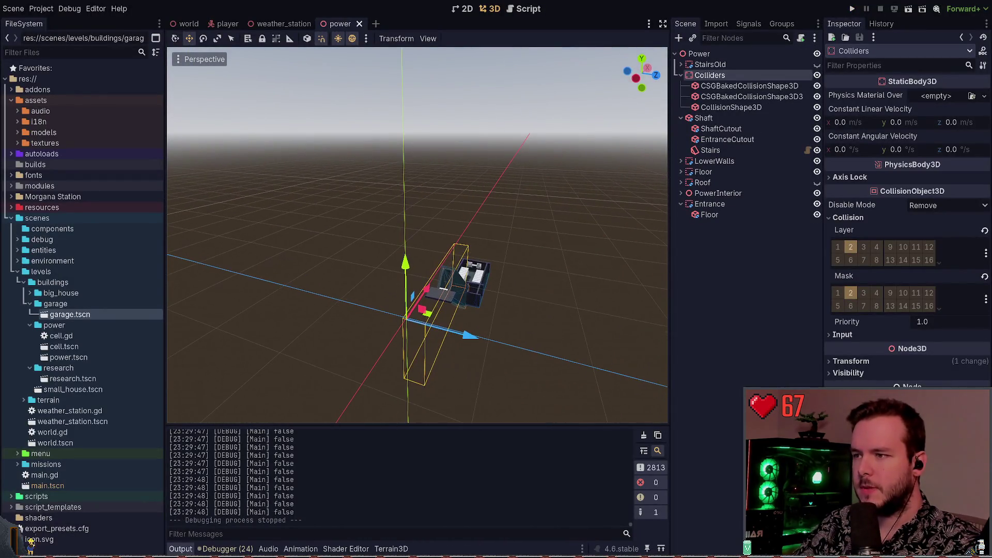
Switch to the world scene and select the Terrain3D node.
left_click(268, 21)
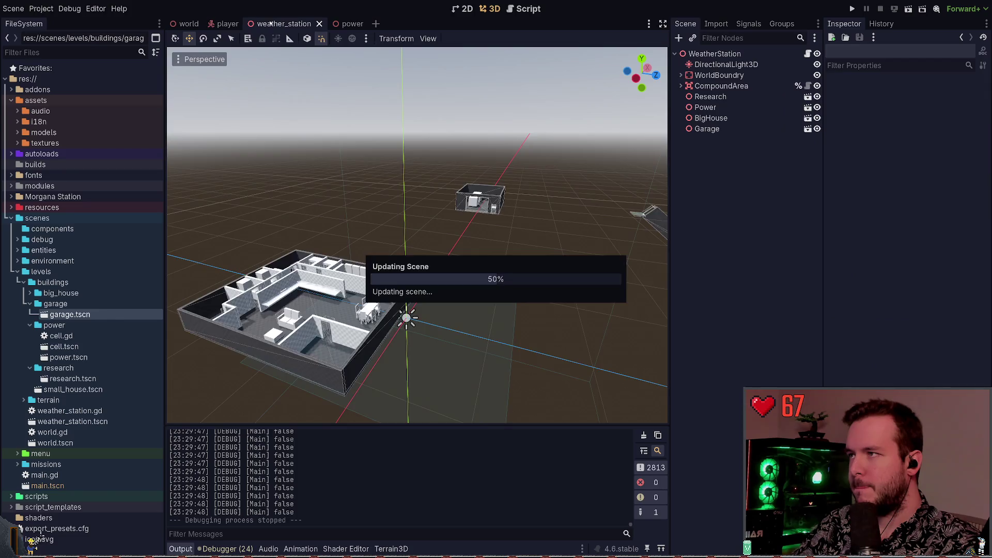
left_click(222, 24)
left_click(244, 23)
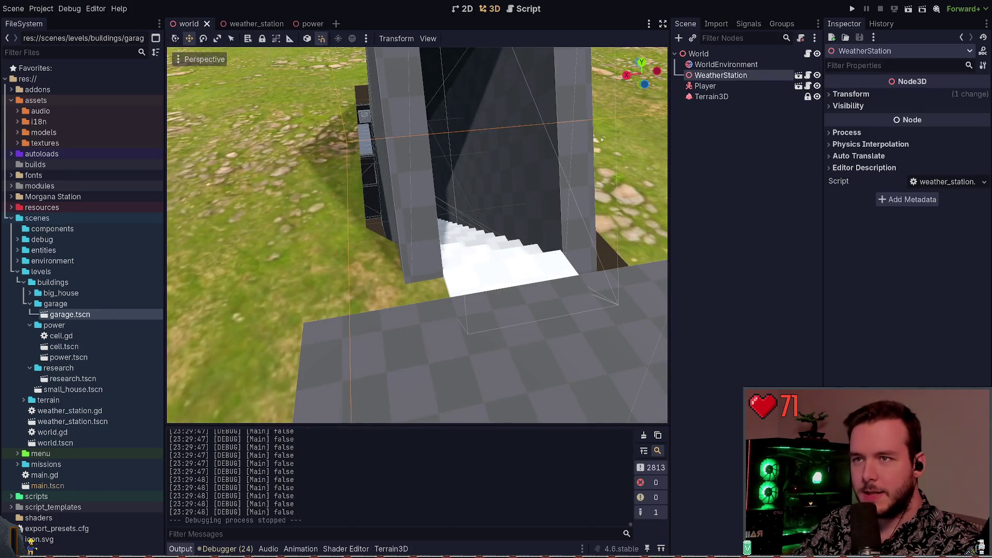
left_click(719, 121)
left_click(711, 97)
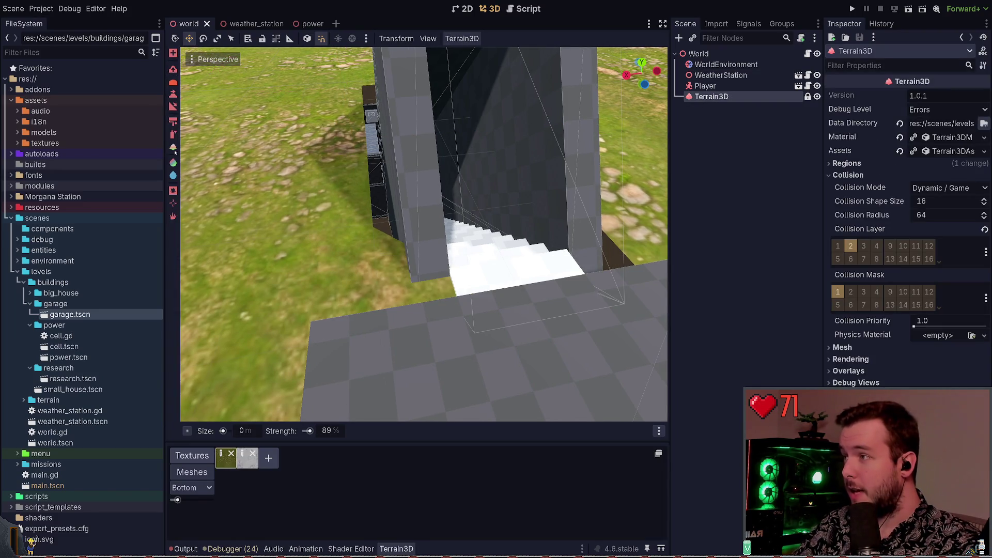
Paint a hole in the terrain at the garage stair entrance, save, and smooth with Average.
left_click(173, 191)
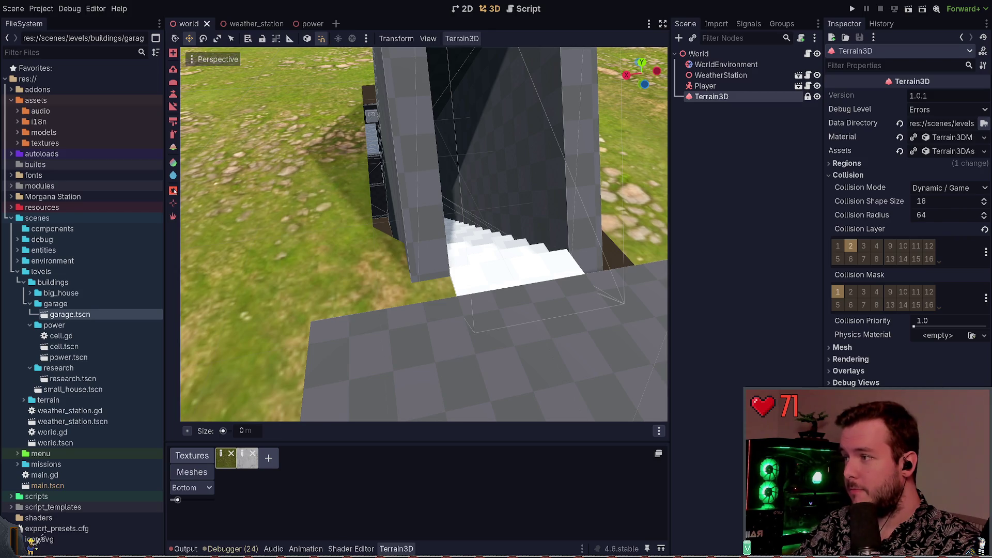
left_click(440, 274)
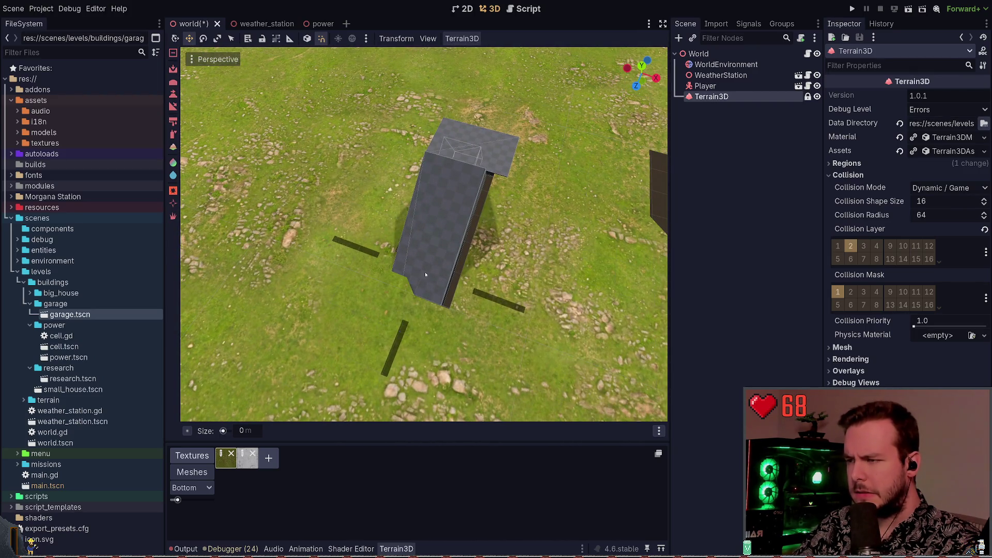
key("ctrl+s")
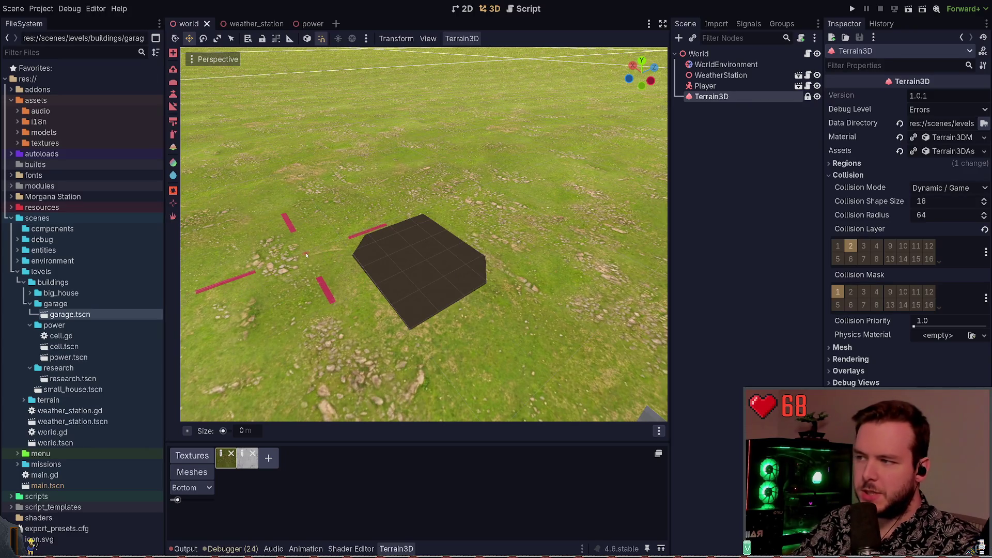
left_click(306, 255)
left_click(185, 549)
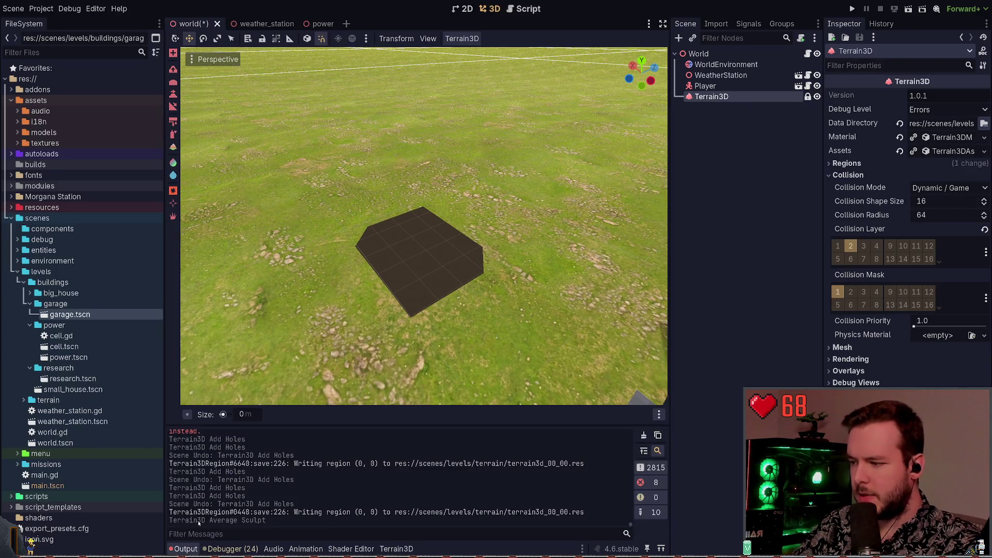
Save the world scene and go to the Terrain3D Keyboard Shortcuts documentation page.
key("ctrl+s")
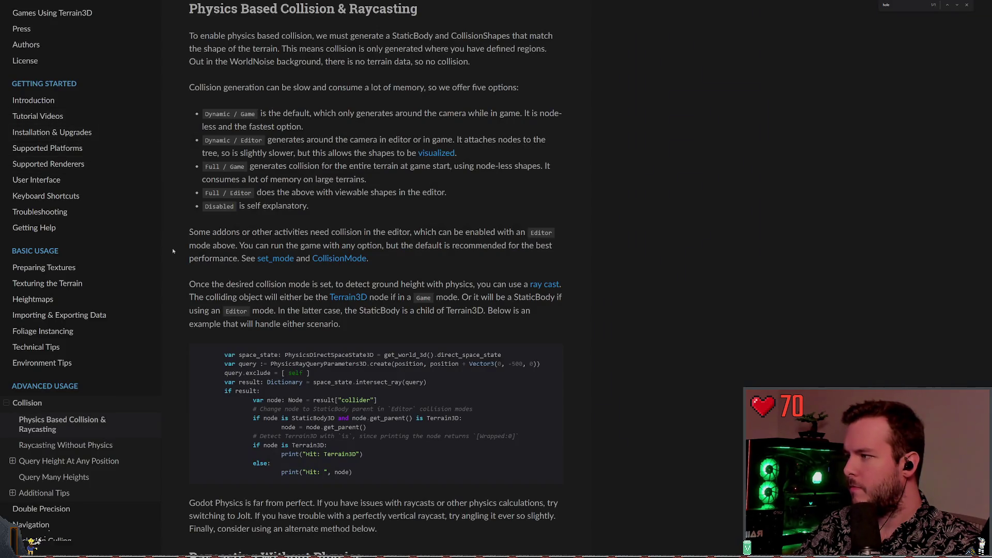
left_click(51, 197)
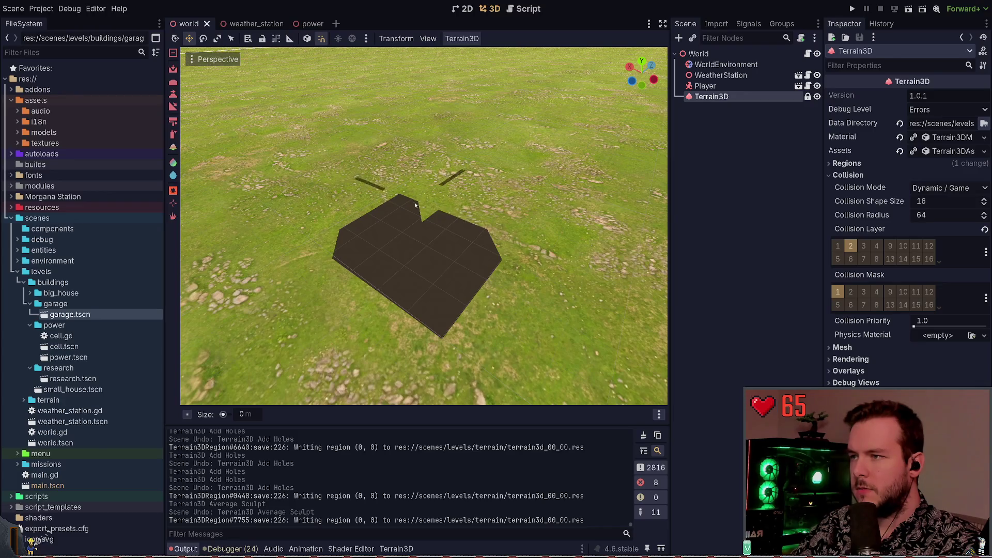
Remove the large and hexagonal terrain holes, then save the world scene.
mouse_move(424, 207)
left_mouse_down()
mouse_move(431, 247)
mouse_move(445, 243)
left_mouse_up()
left_click(457, 258)
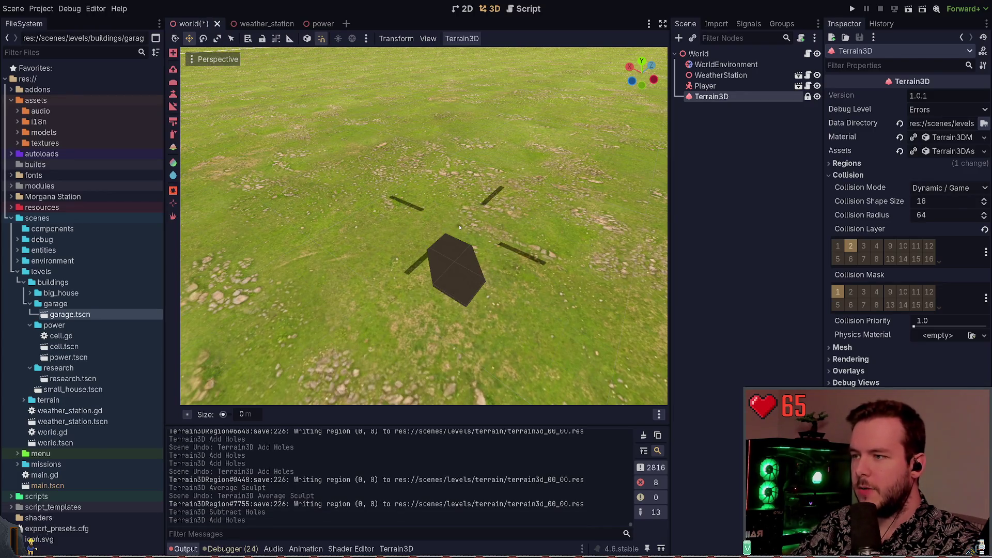
left_click(448, 266, "ctrl")
key("ctrl+s")
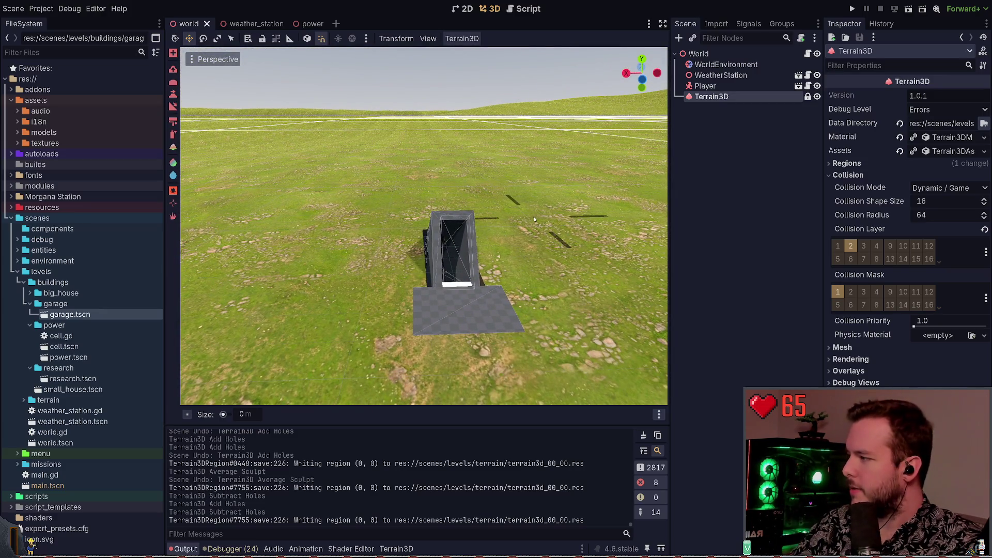
Fly the camera down to ground level to look across the grassland toward the garage.
left_click_drag(531, 236, 543, 217)
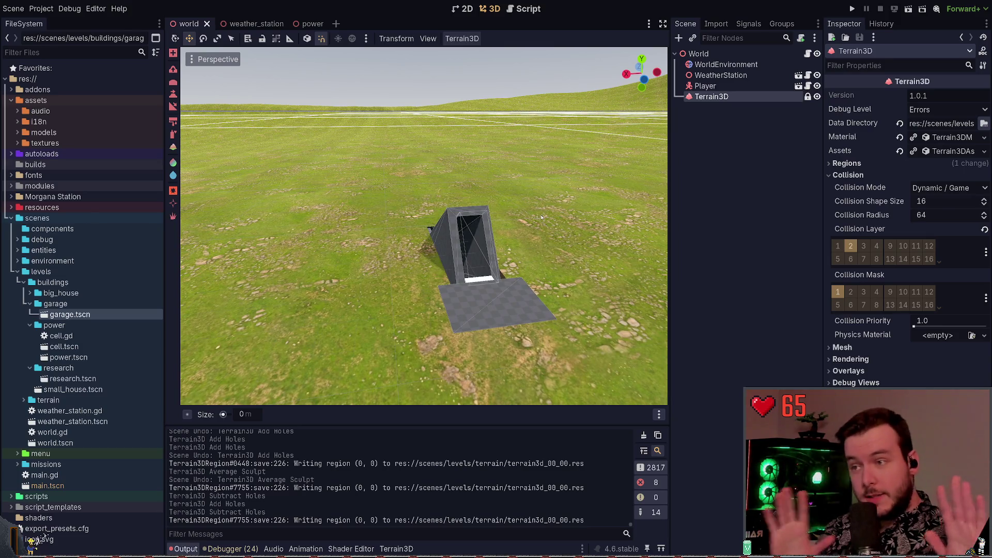
key("w")
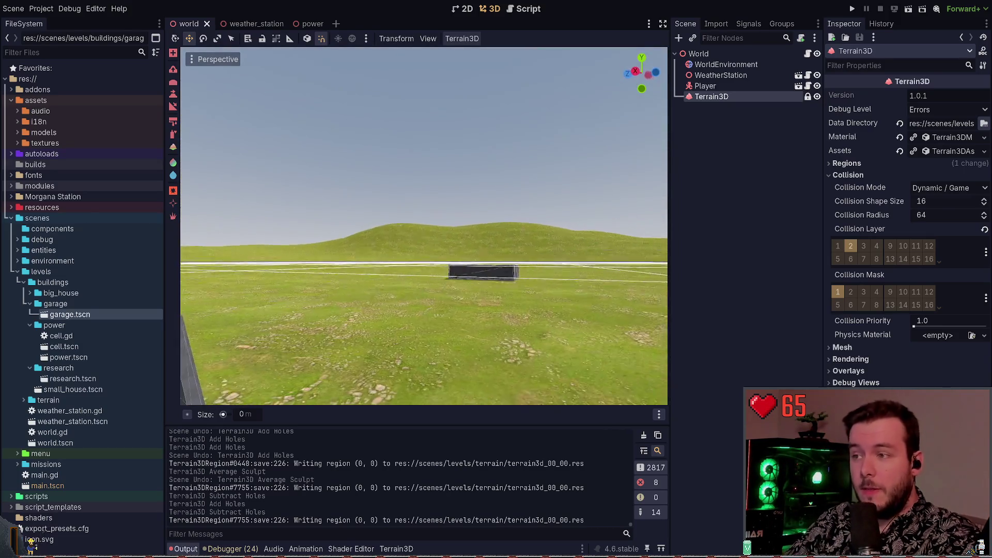
key("s")
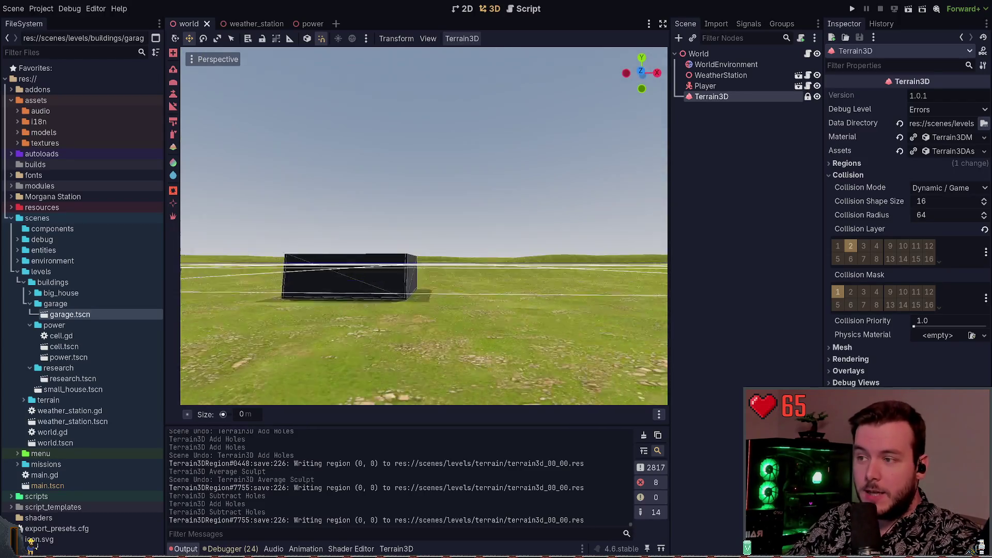
key("d")
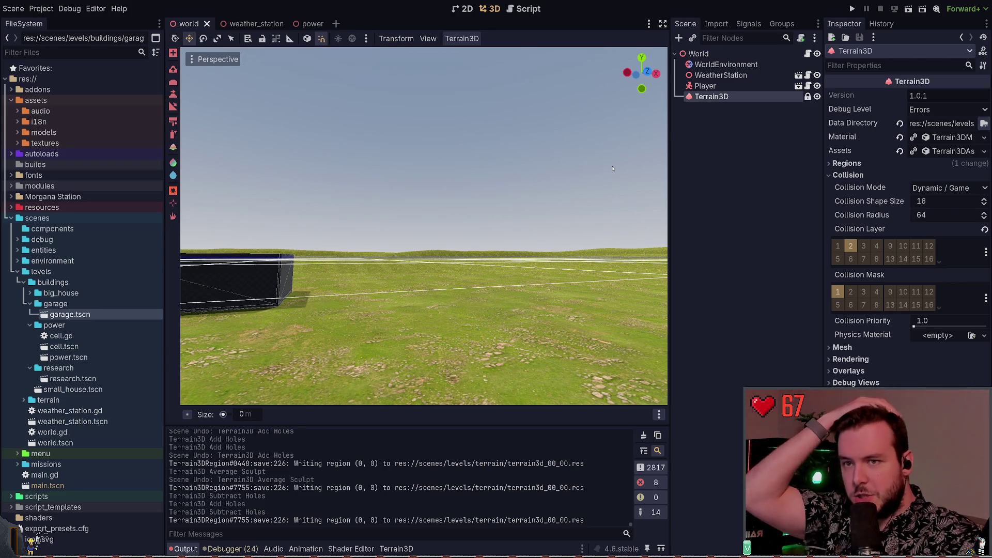
Show the Terrain3D bottom panel and inspect the Player, WeatherStation and WorldEnvironment nodes.
left_click(724, 100)
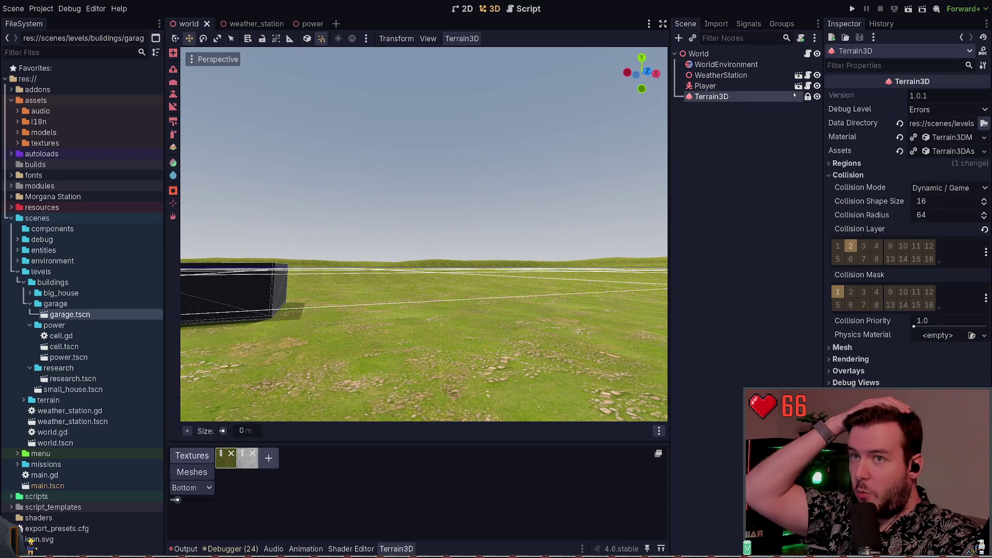
left_click(766, 86)
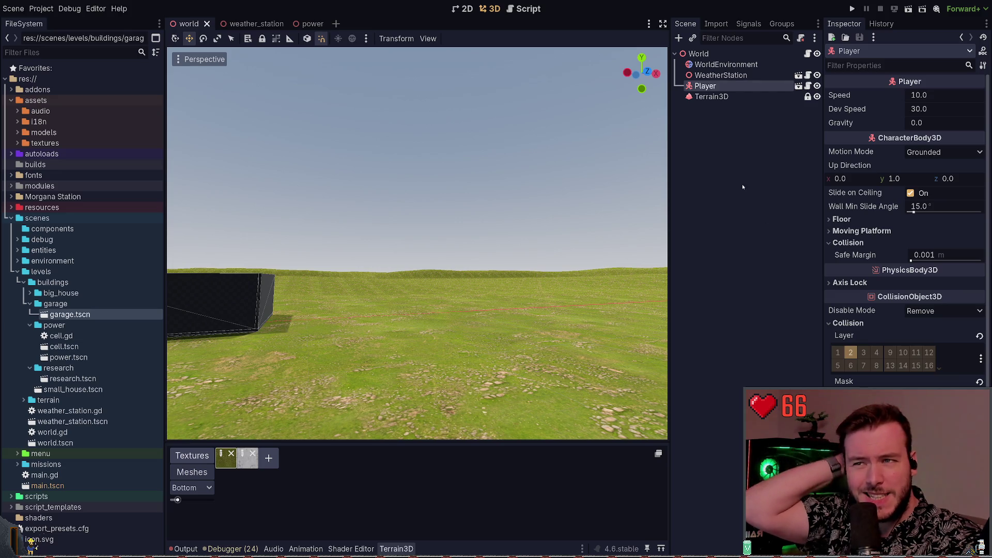
left_click(748, 75)
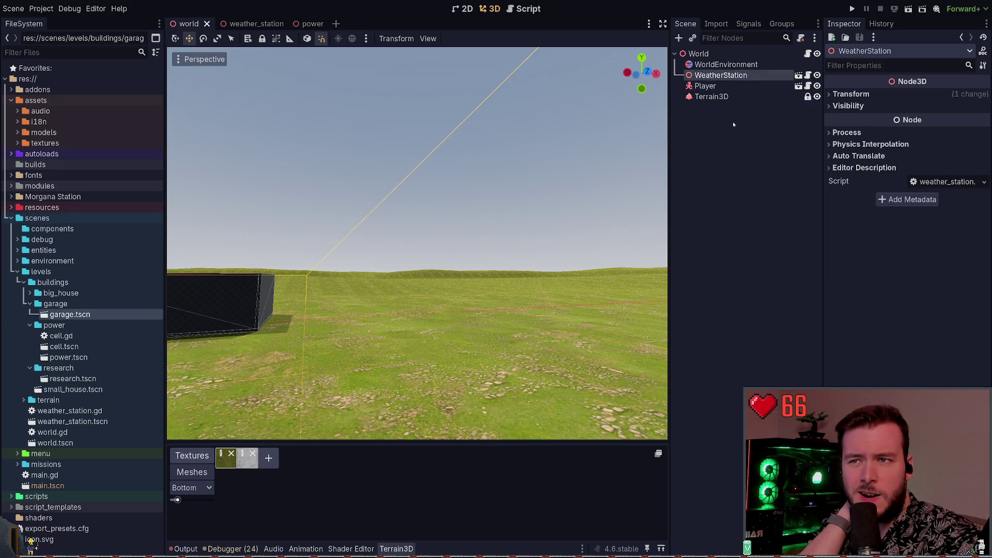
left_click(732, 65)
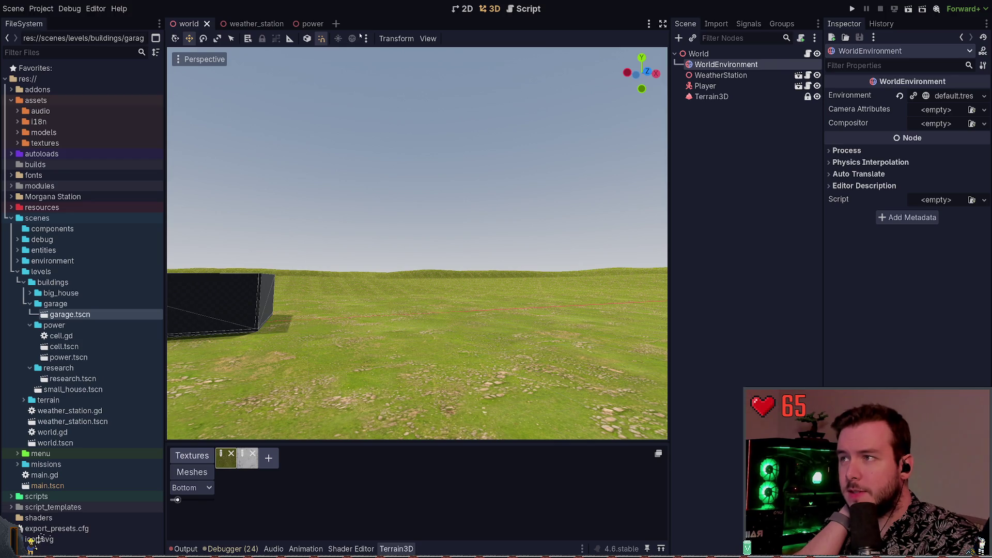
left_click(720, 76)
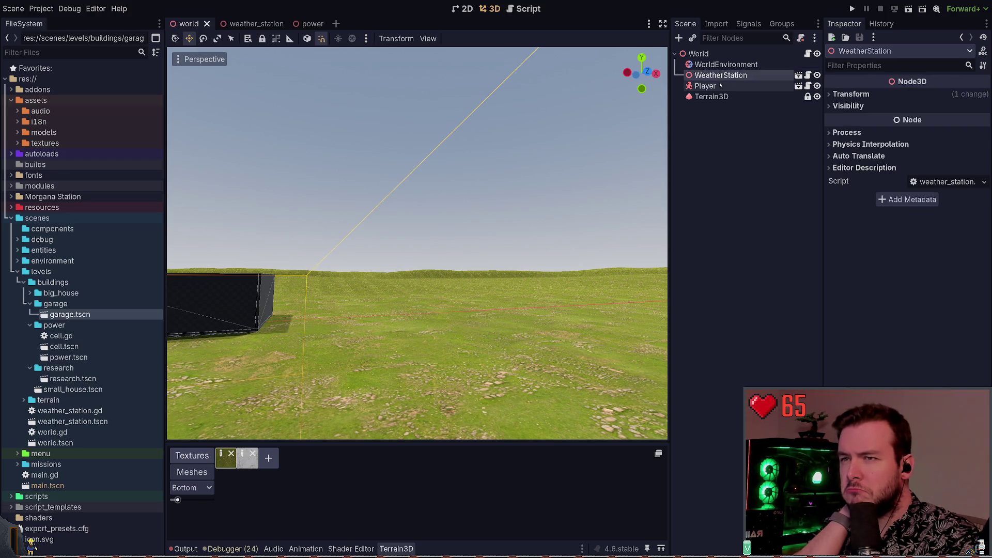
left_click(720, 86)
left_click(712, 96)
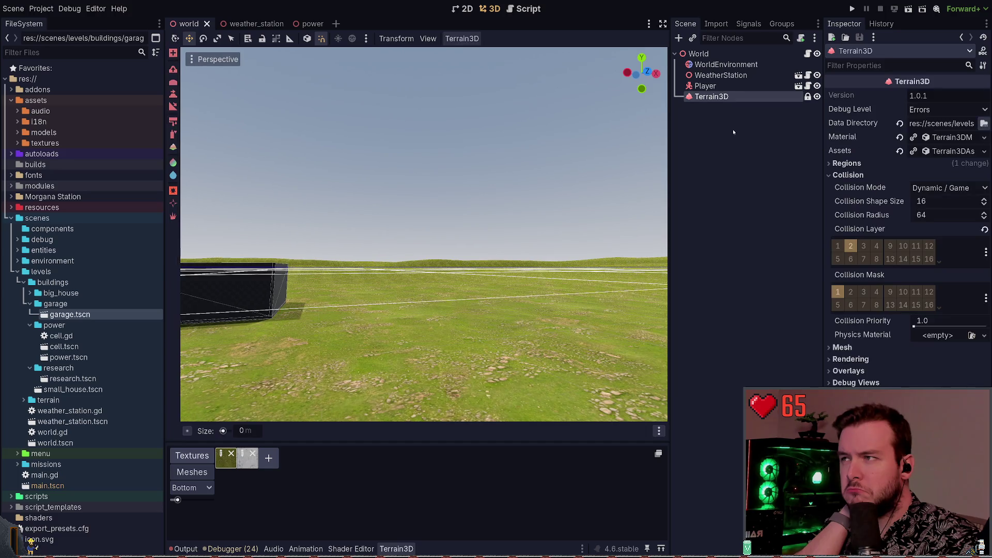
Reselect the Terrain3D node and pull the camera back to see both buildings.
left_click(733, 132)
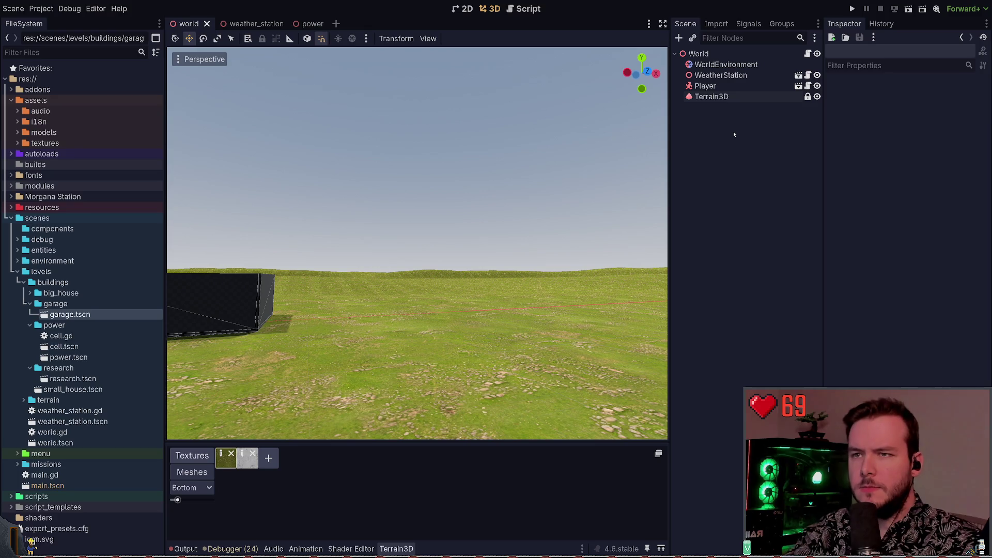
left_click(725, 76)
left_click(726, 65)
left_click(726, 97)
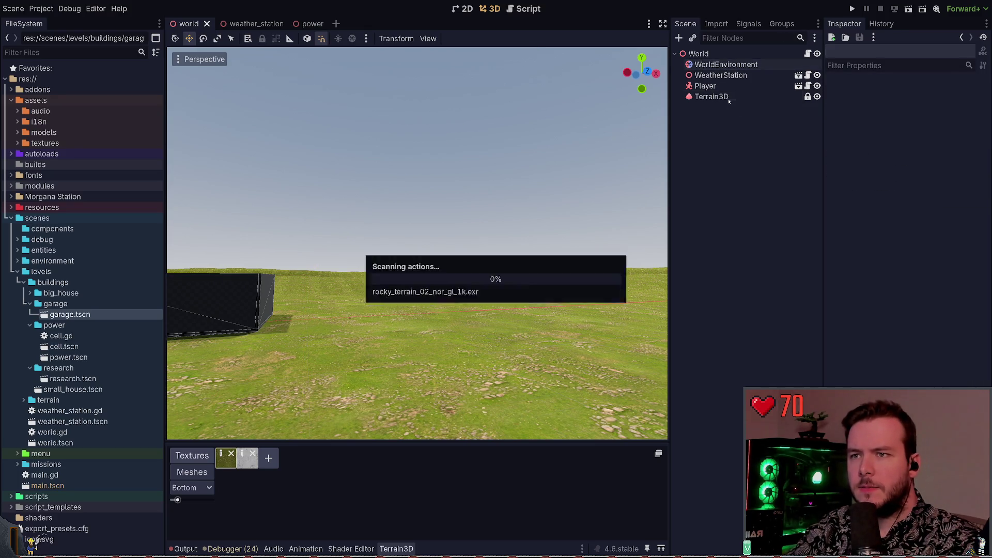
left_click(723, 86)
left_click(727, 97)
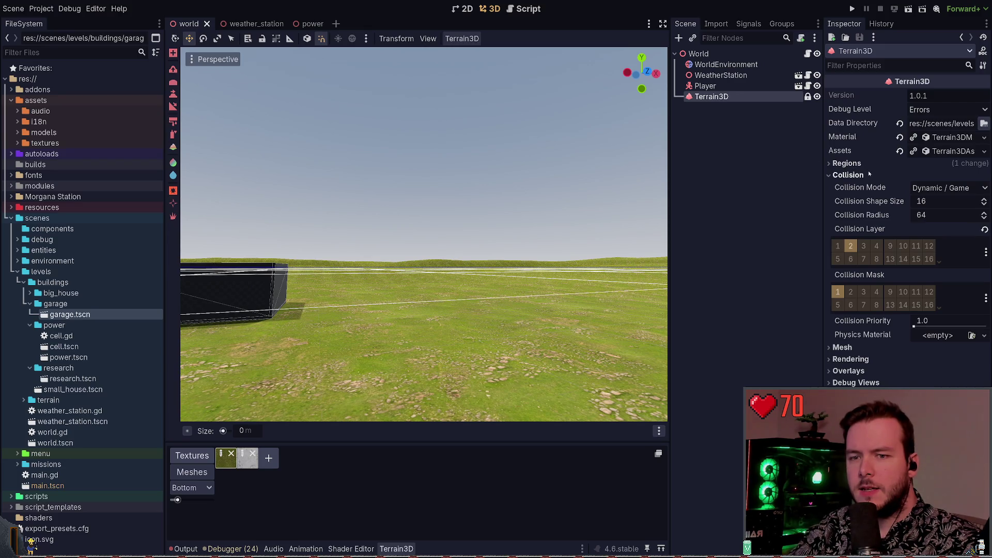
left_click_drag(517, 197, 470, 226)
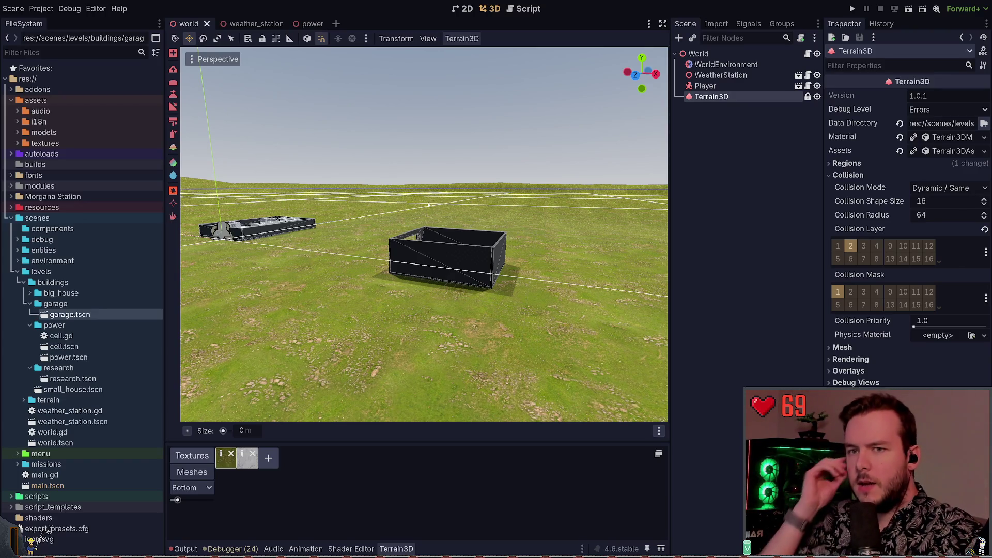
Orbit the view around the garage entrance, other building and hills, then run the project.
mouse_move(426, 210)
left_mouse_down()
mouse_move(290, 222)
mouse_move(302, 260)
mouse_move(303, 233)
mouse_move(512, 214)
left_mouse_up()
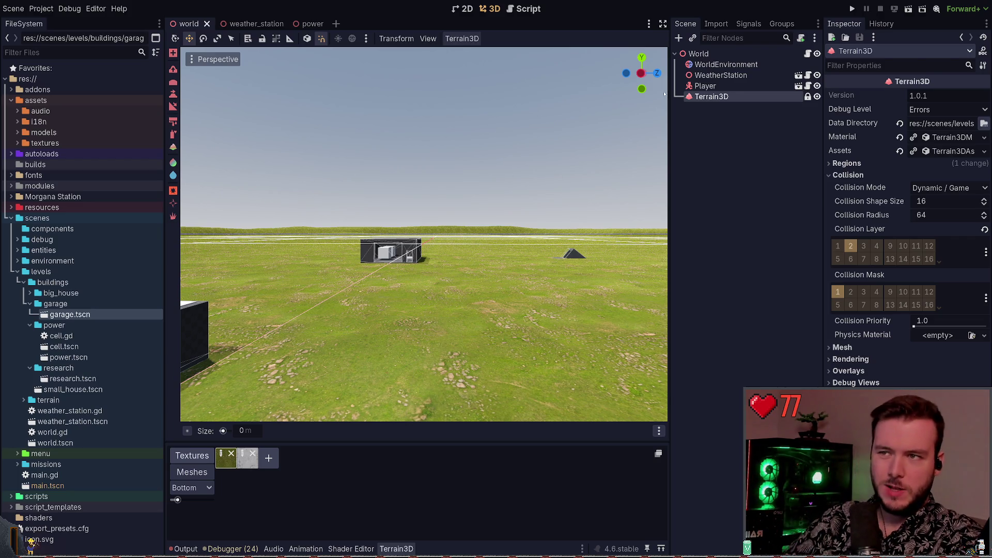
left_click_drag(424, 233, 310, 235)
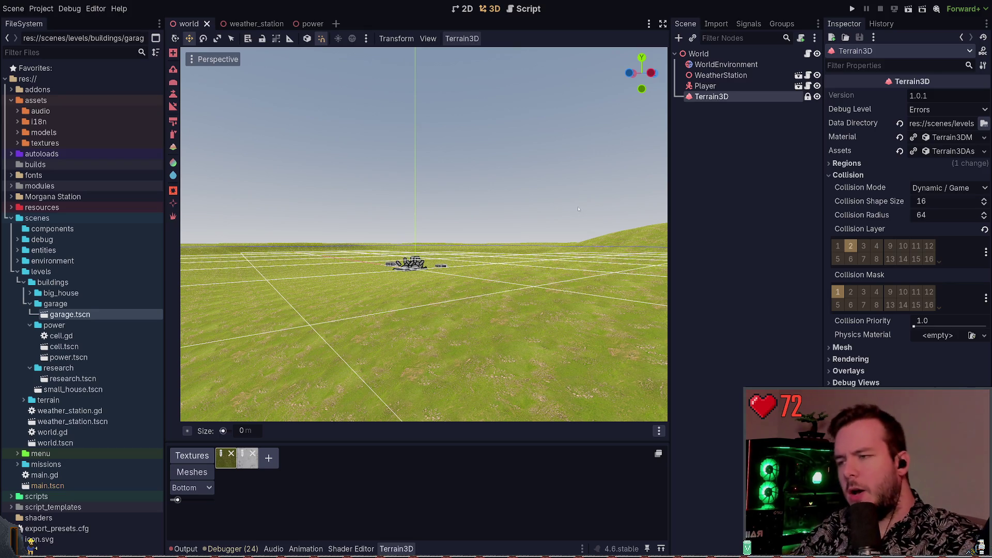
left_click_drag(579, 208, 579, 209)
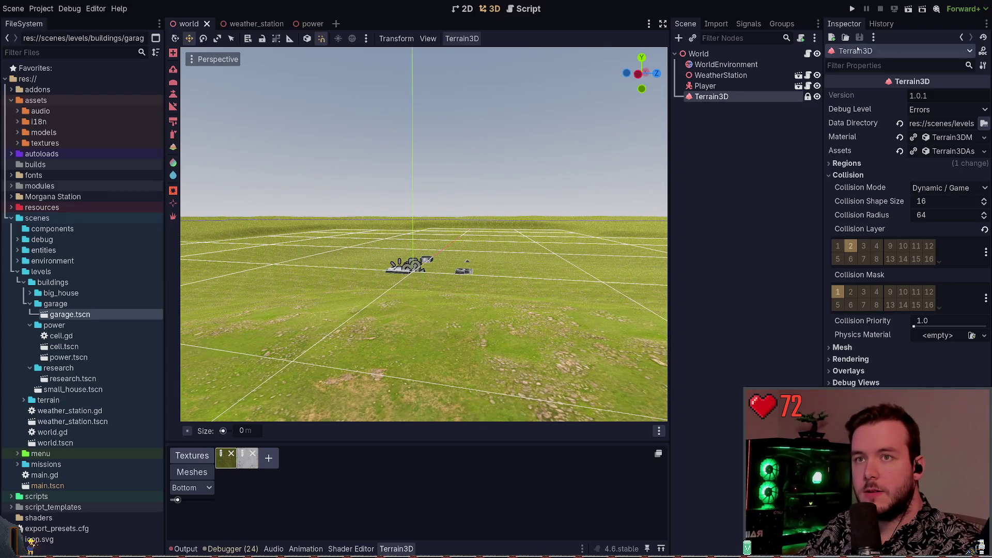
left_click(853, 9)
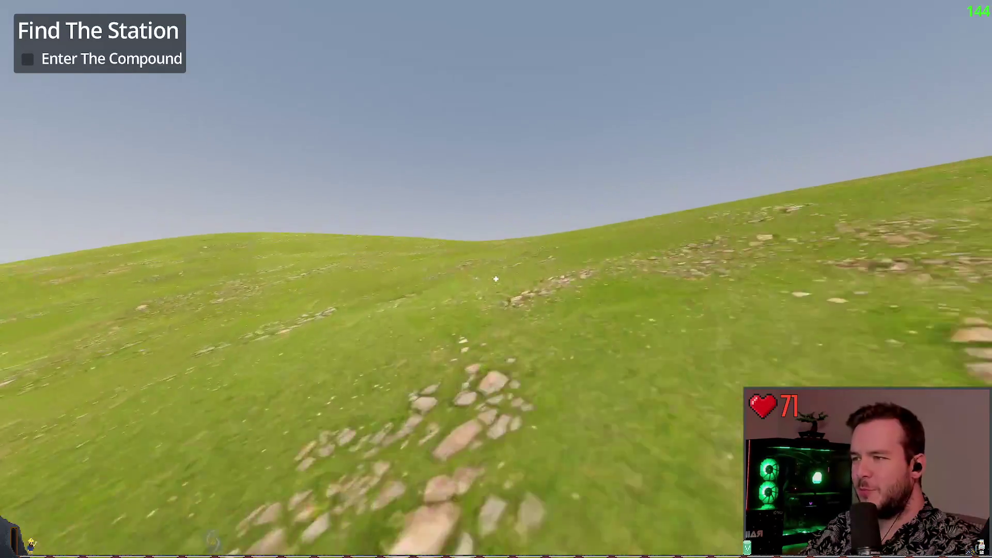
Walk the player over the hill crest toward the compound buildings, then stop the game with F8.
key("w")
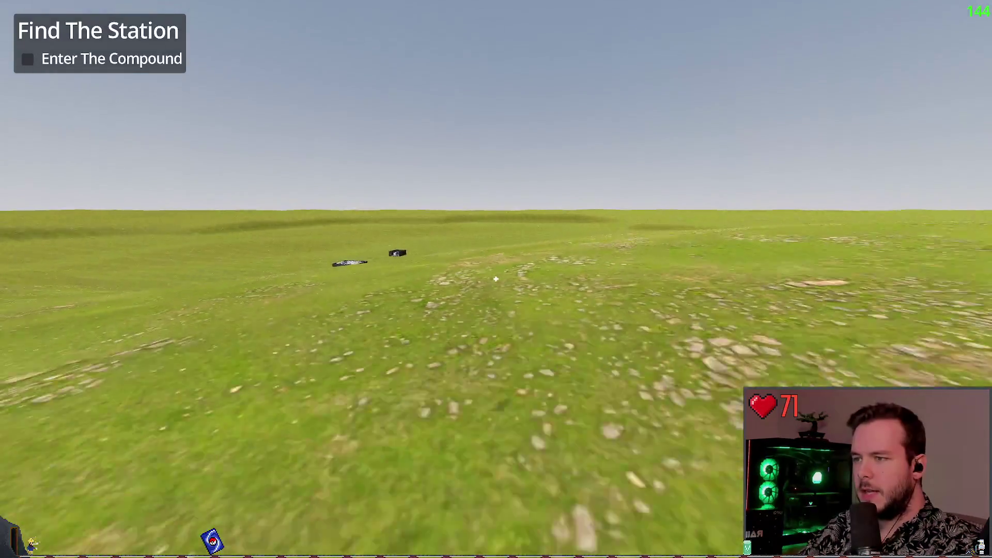
key("w")
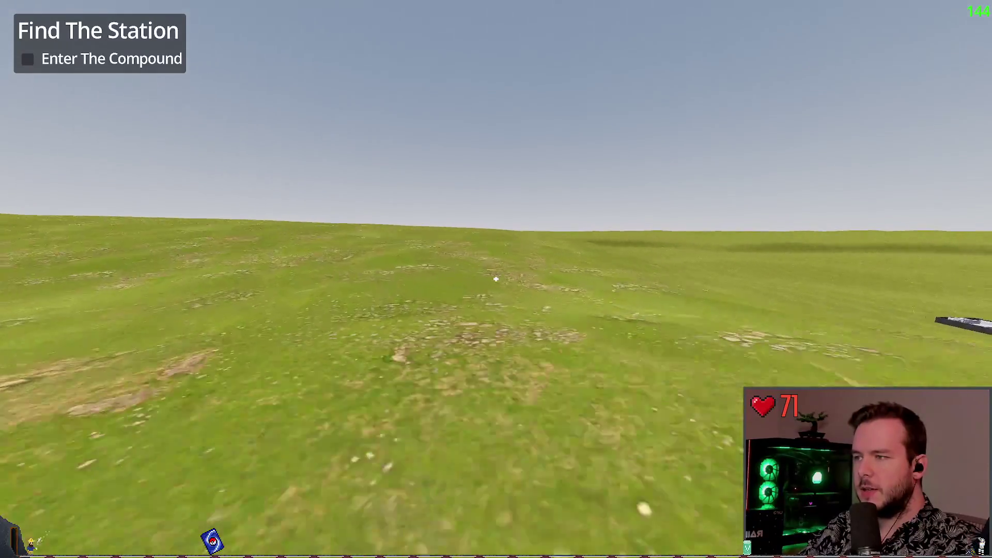
key("w")
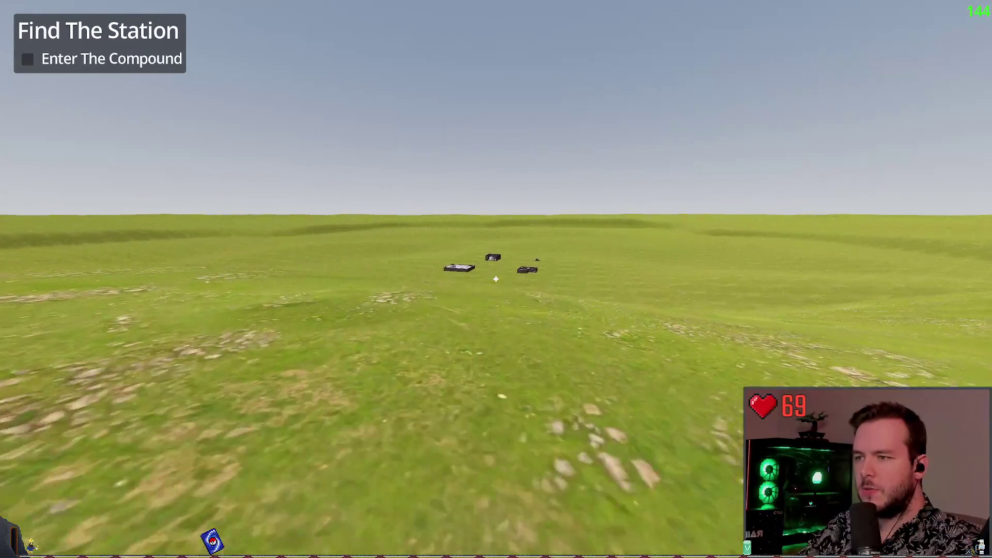
key("w")
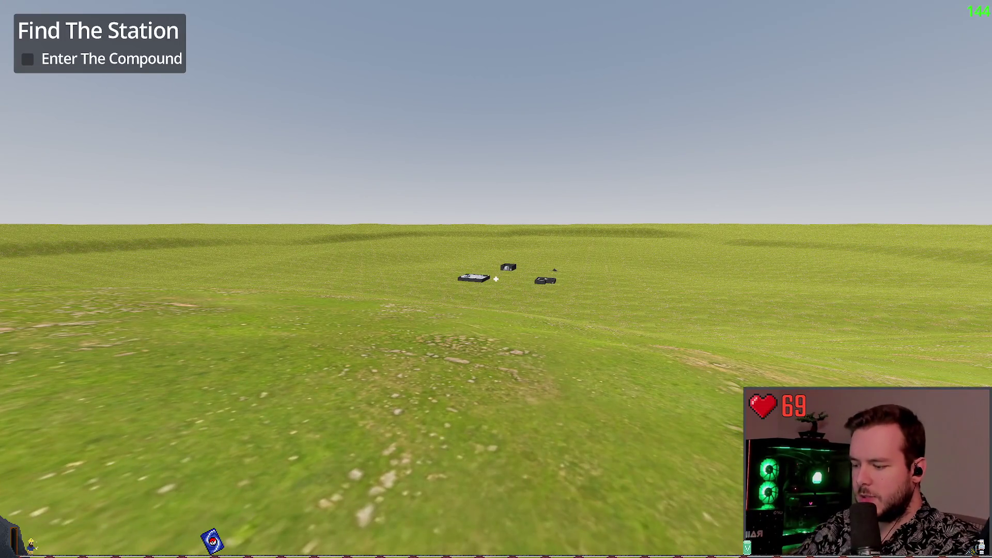
key("w")
key("w")
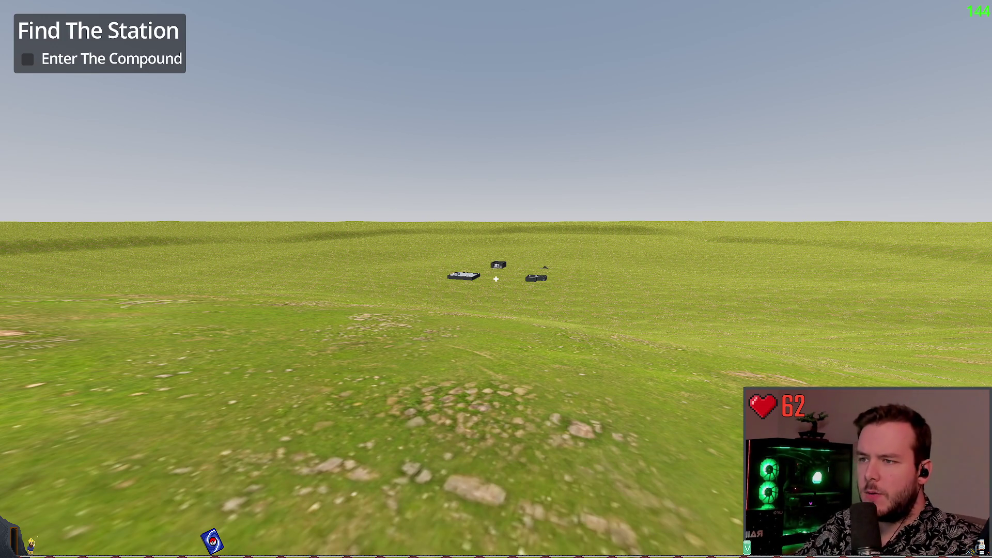
key("F8")
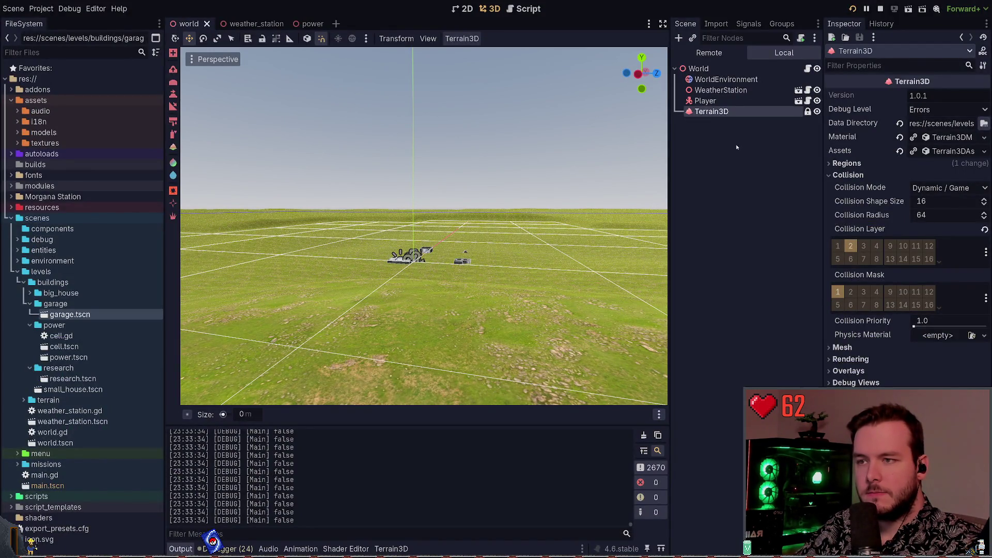
Collapse the Collision section in the Terrain3D inspector.
left_click(850, 175)
left_click(852, 176)
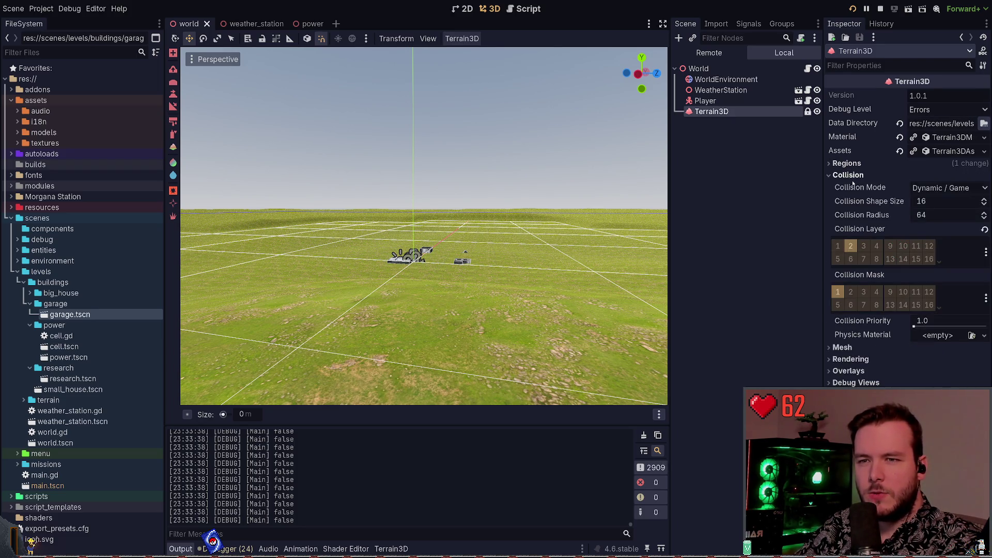
left_click(848, 175)
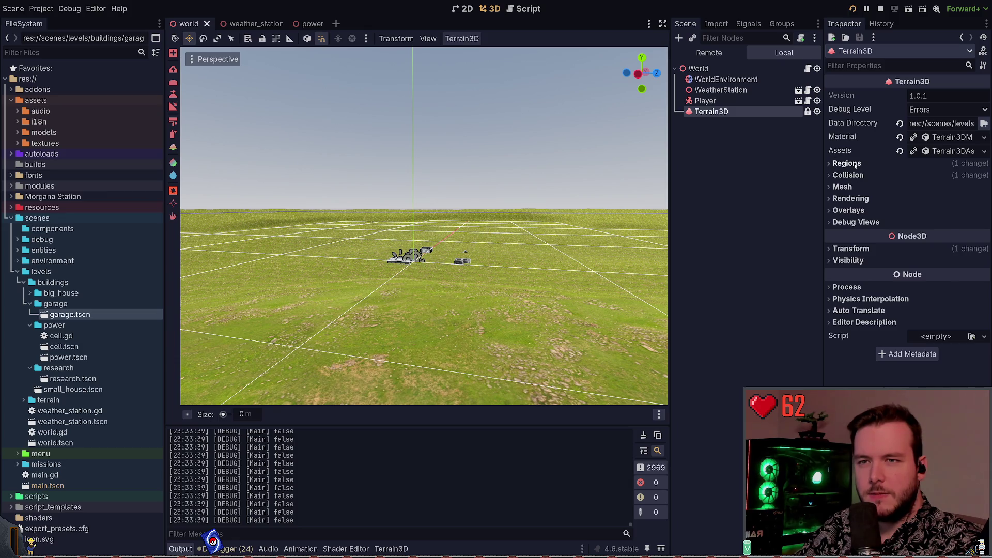
Set the terrain material's World Background to Flat and run the scene with F6.
left_click(948, 137)
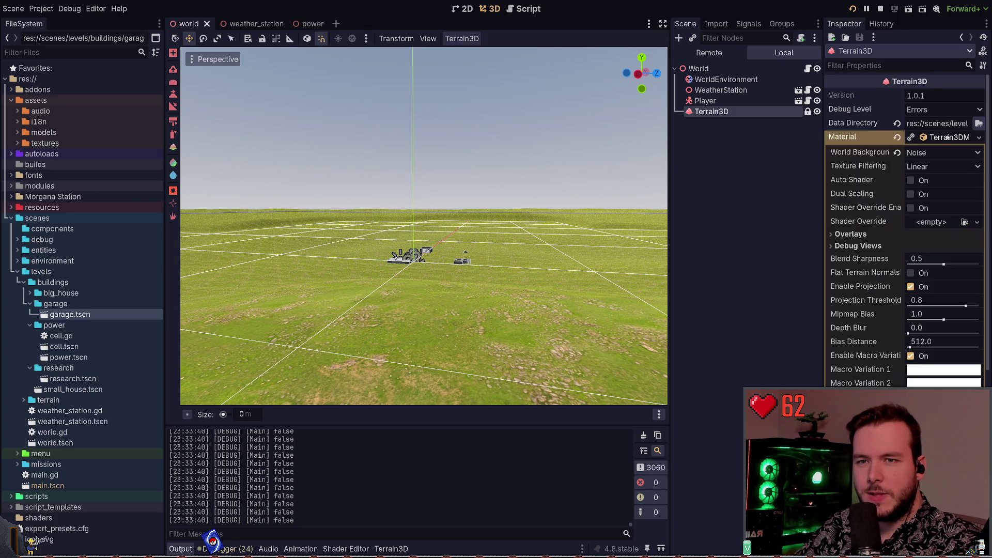
left_click(927, 177)
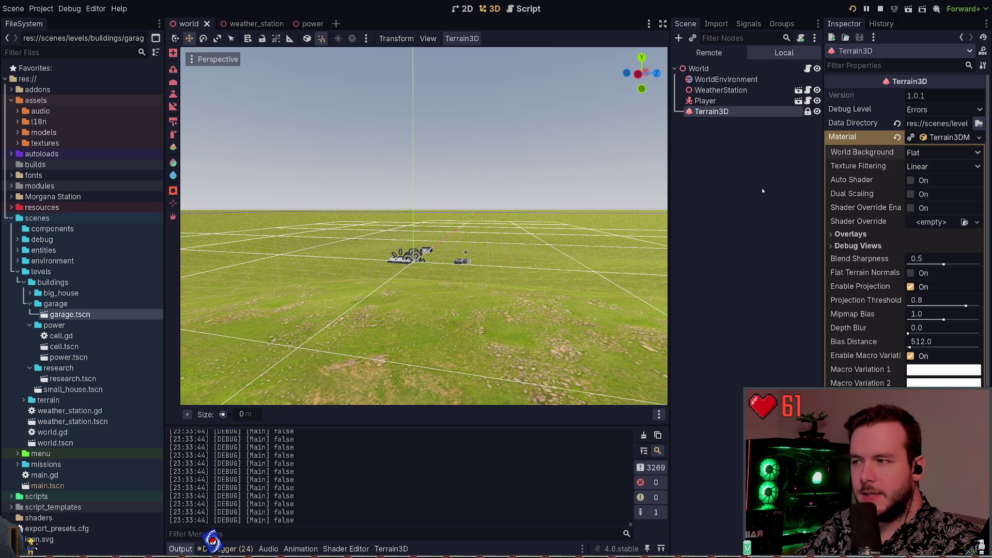
key("F6")
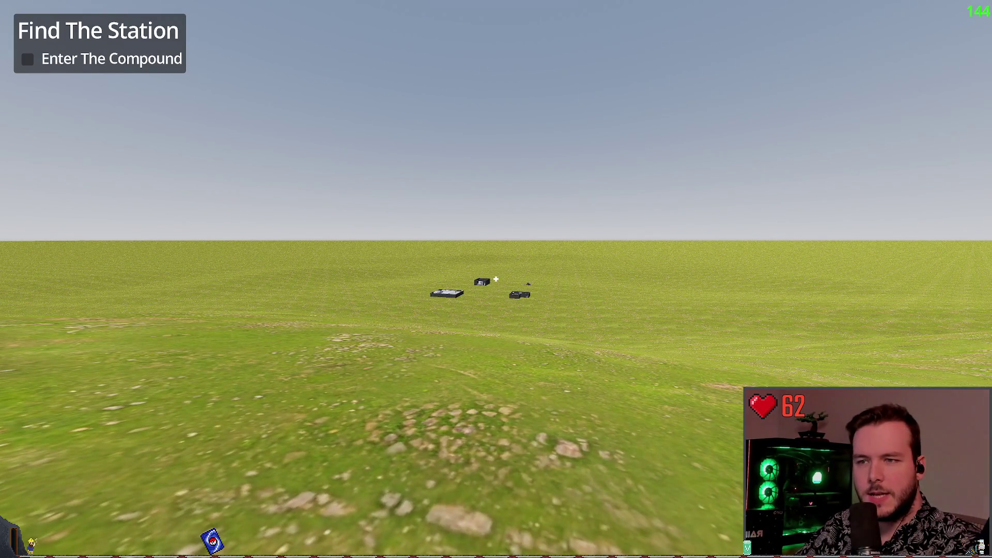
Stop the flat-terrain playtest and undo the change so World Background returns to Noise.
key("F8")
key("ctrl+z")
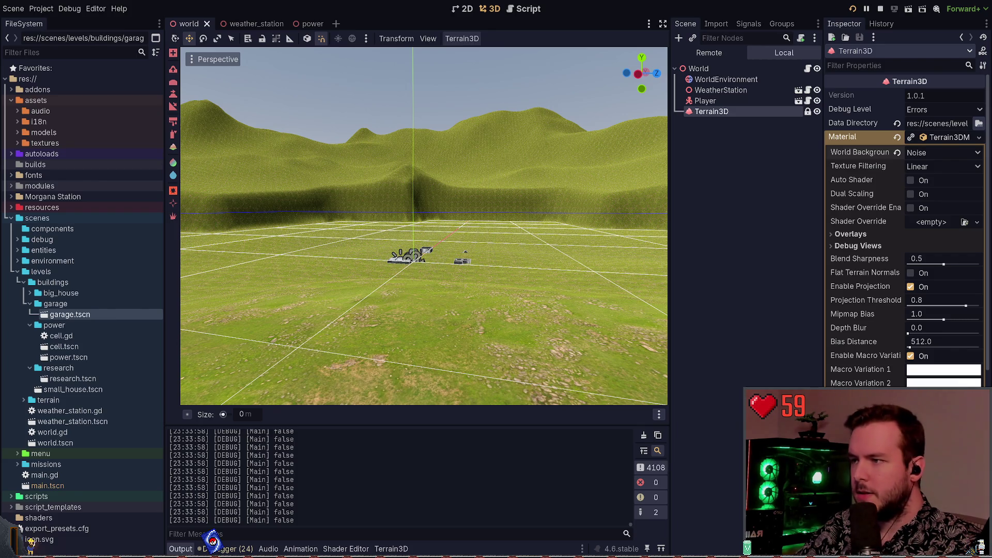
Delete the var height through Log.debug lines from player.gd's _physics_process, then return to Godot.
key("alt+Tab")
key("j")
key("j")
key("j")
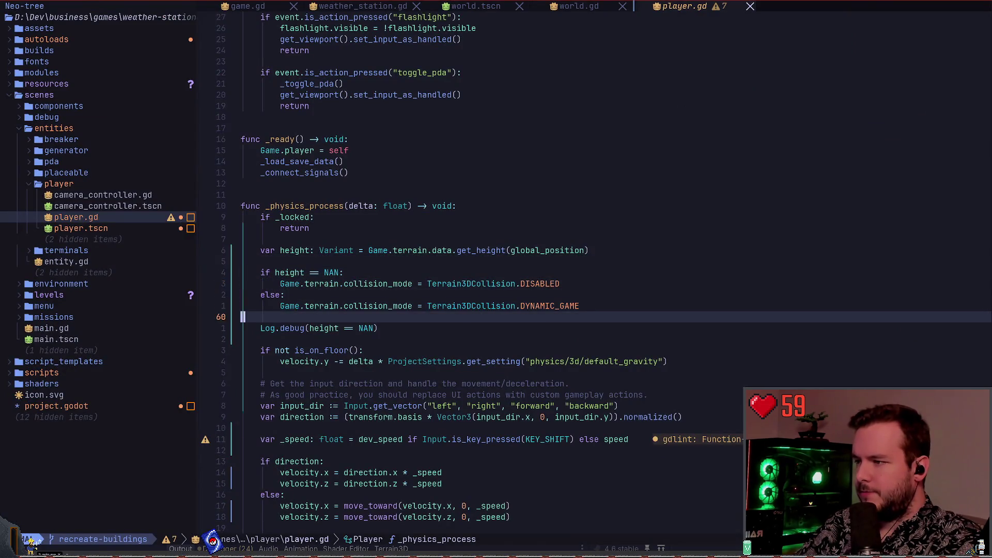
key("V")
key("k")
key("k")
key("k")
key("k")
key("k")
key("k")
key("k")
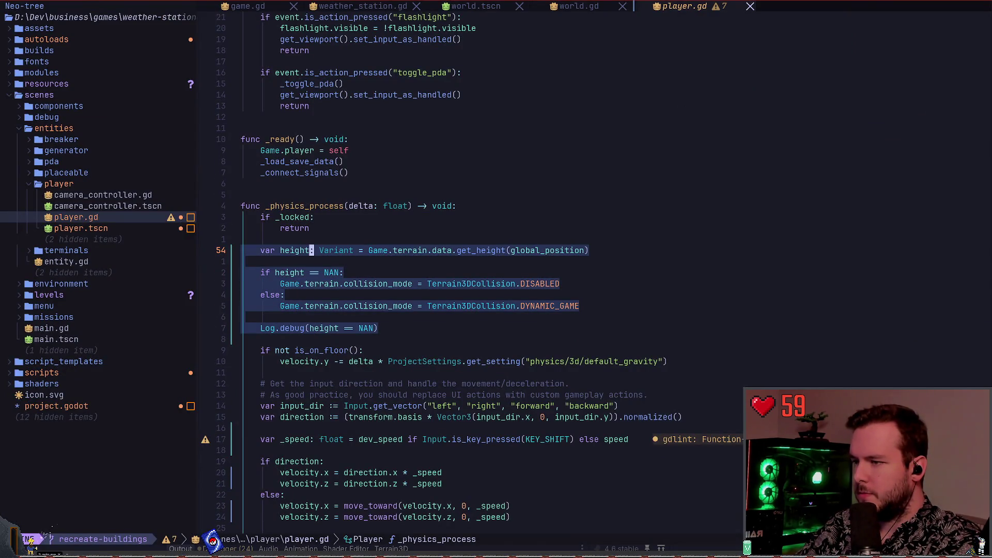
key("d")
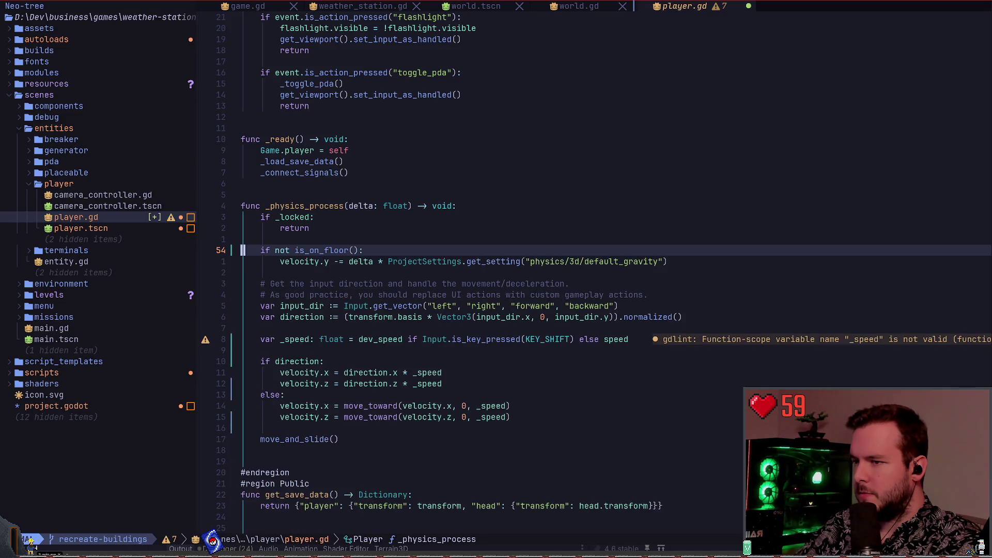
key("alt+Tab")
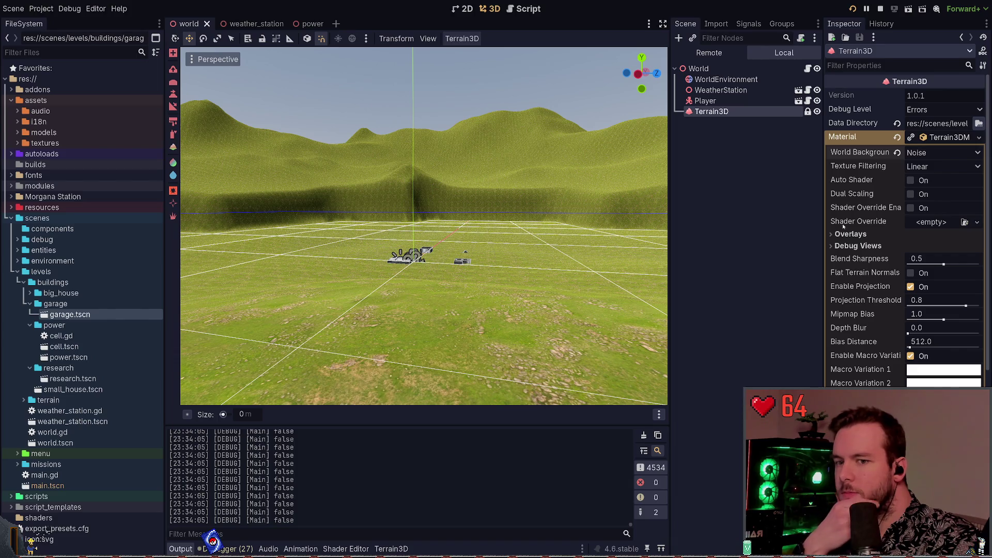
Undo the recent terrain hole edits and save the world scene.
left_click_drag(595, 178, 569, 178)
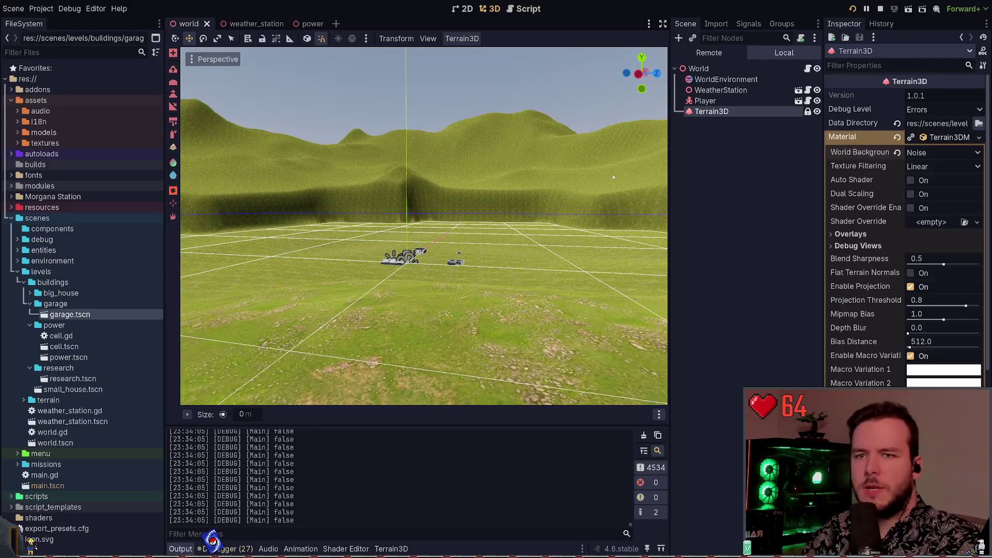
key("ctrl+z")
key("ctrl+z")
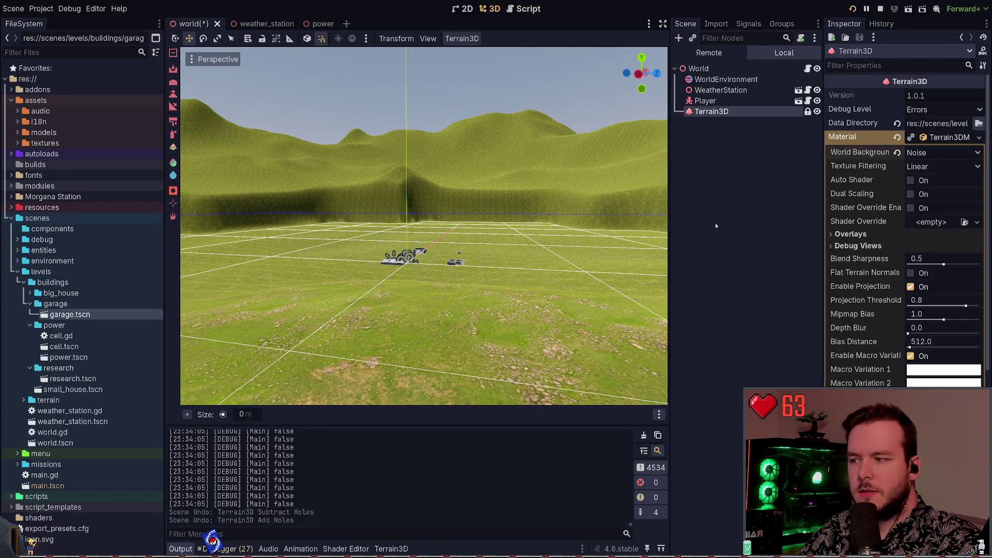
key("ctrl+z")
key("ctrl+shift+z")
key("ctrl+shift+z")
key("ctrl+shift+z")
key("ctrl+shift+z")
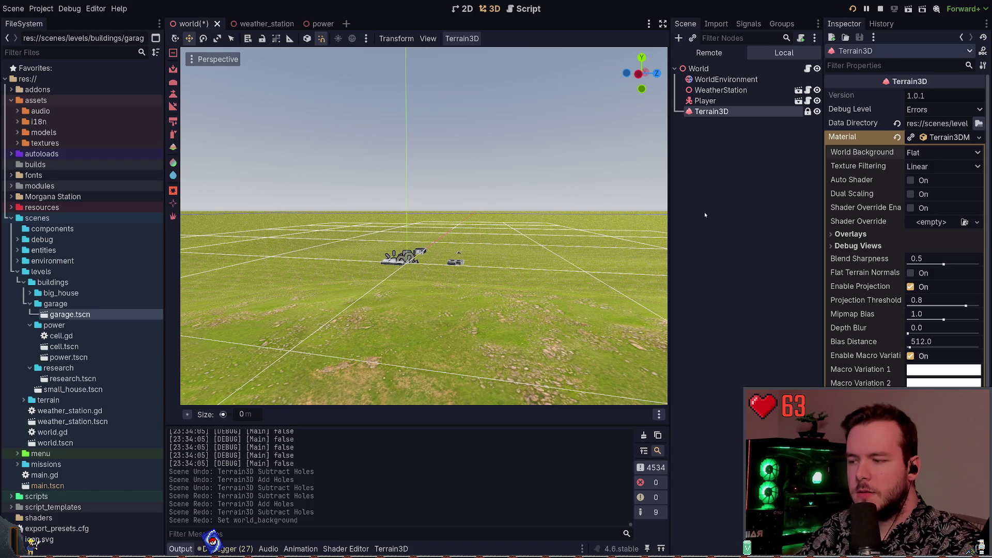
key("ctrl+z")
key("ctrl+s")
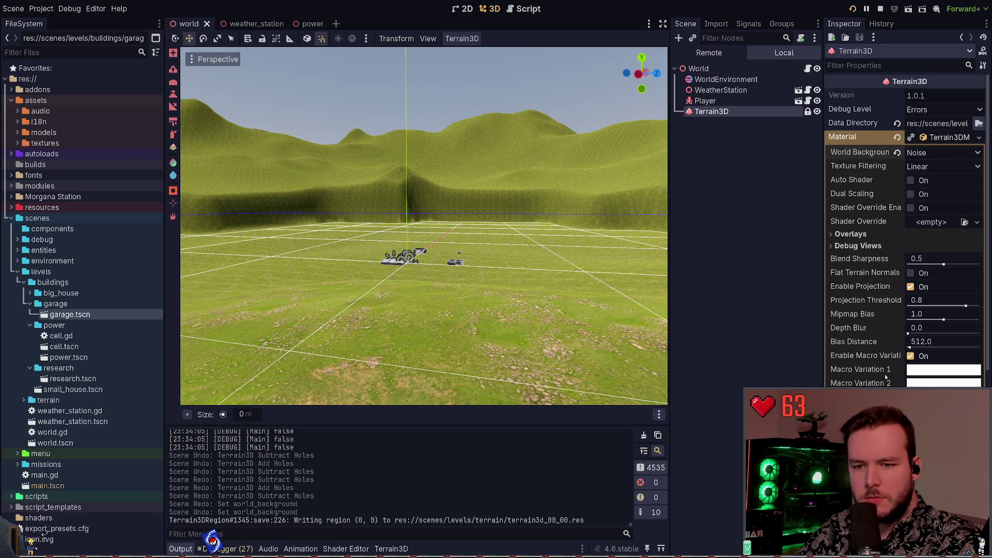
Lower the background noise height, fly around the buildings to check it, and save.
scroll(870, 355, "down", 4)
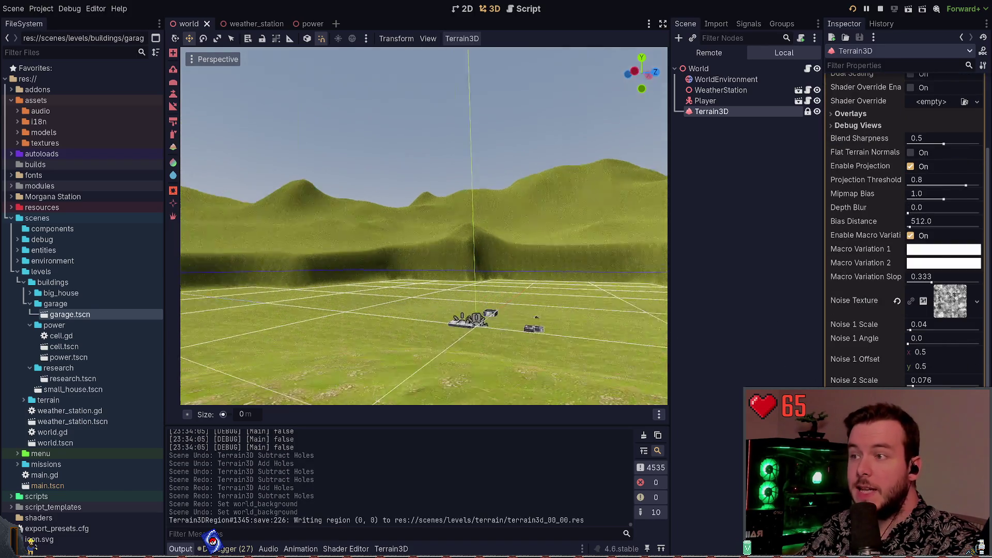
mouse_move(423, 258)
left_mouse_down()
mouse_move(548, 256)
mouse_move(522, 269)
left_mouse_up()
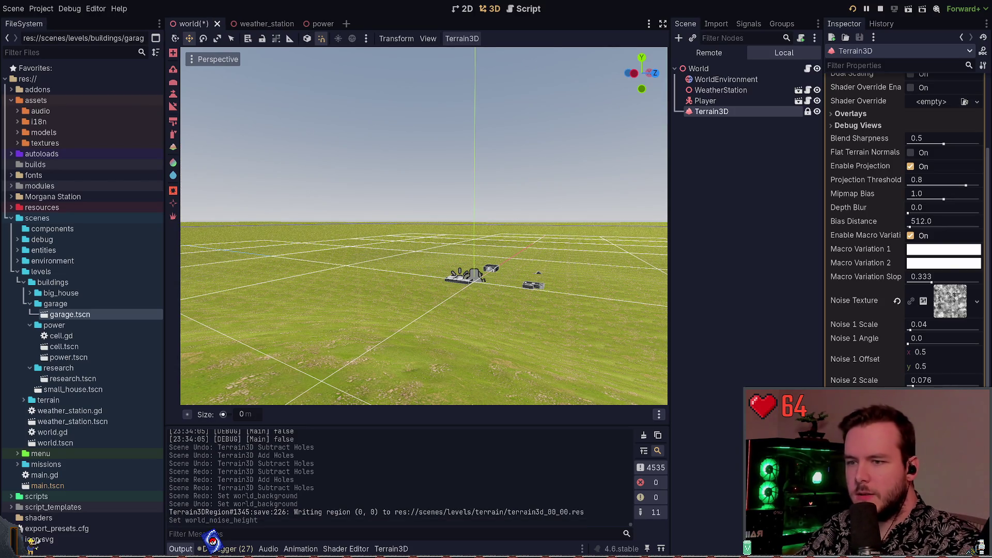
left_click_drag(424, 227, 321, 230)
key("w")
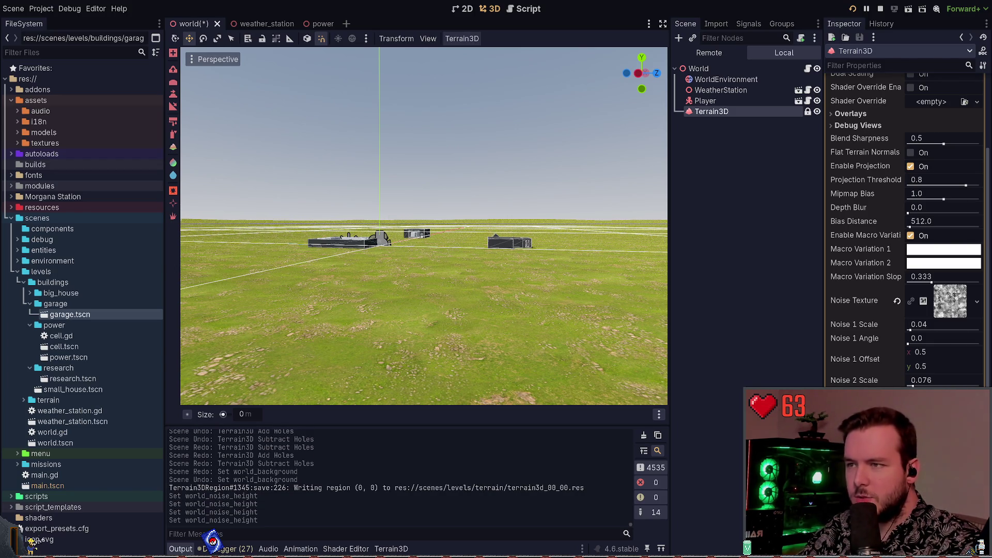
key("w")
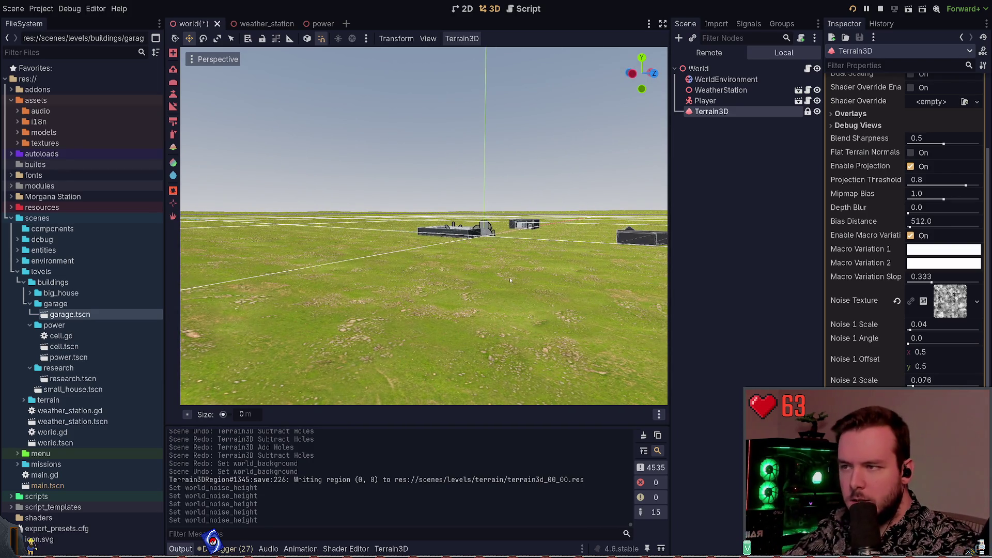
key("w")
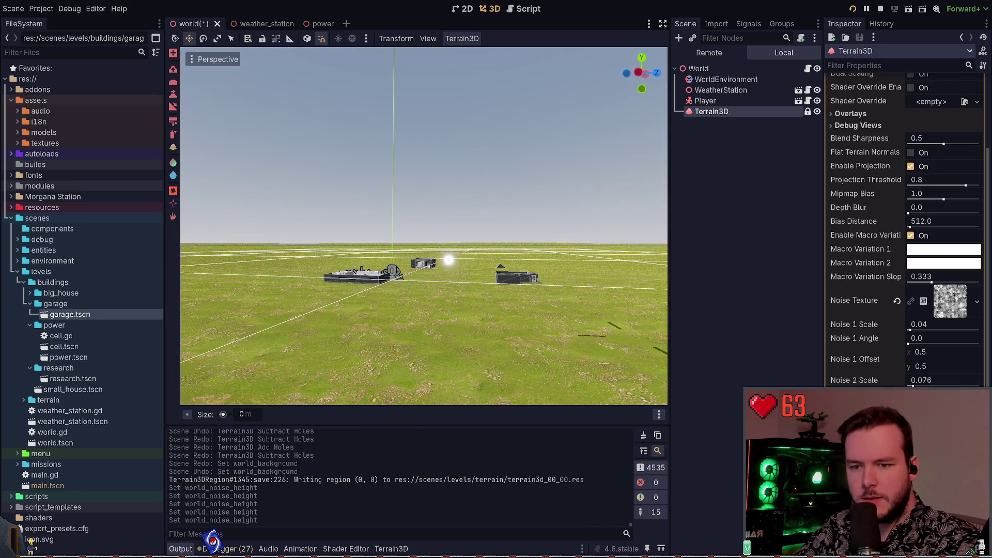
key("w")
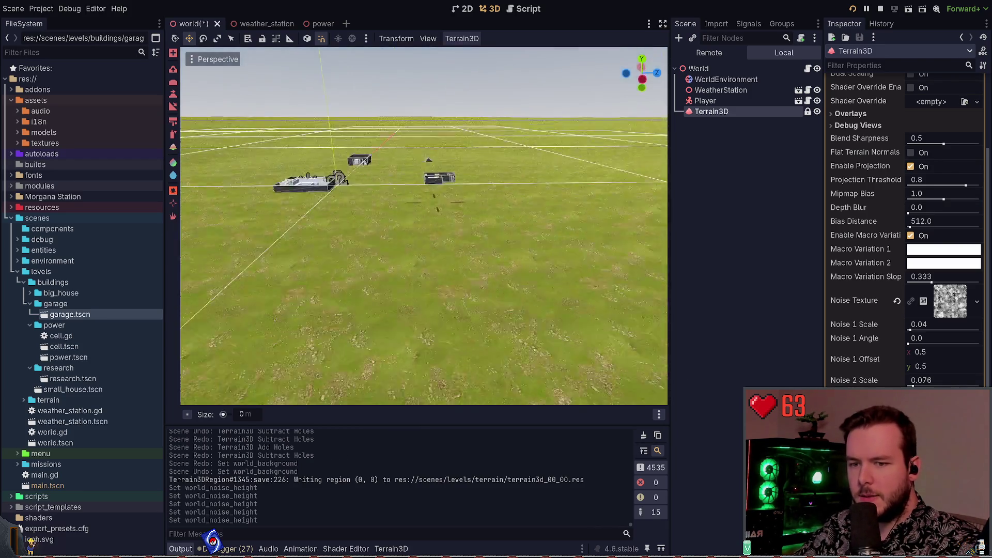
key("ctrl+s")
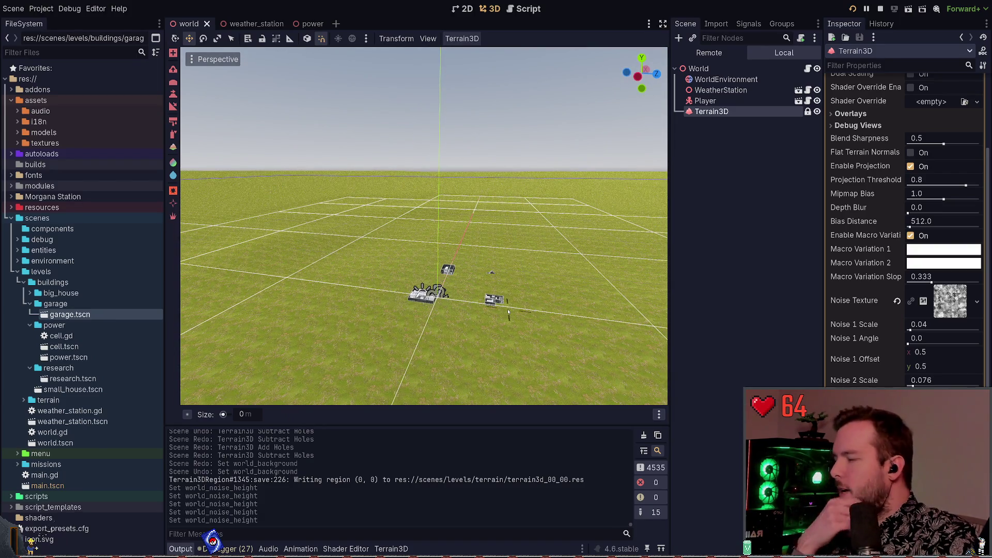
Pull the viewport camera back to view the buildings across the terrain.
left_click_drag(509, 298, 579, 336)
key("s")
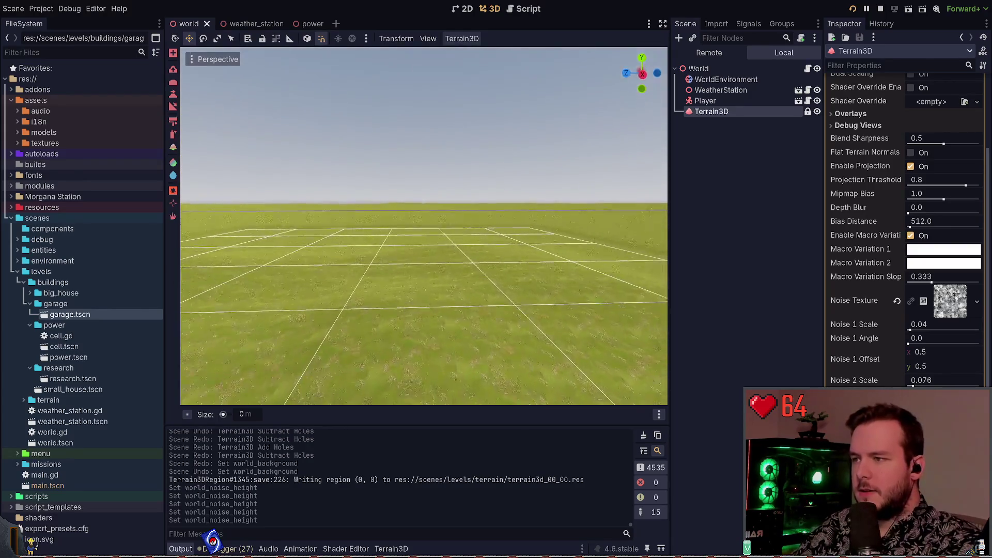
left_click_drag(501, 293, 501, 292)
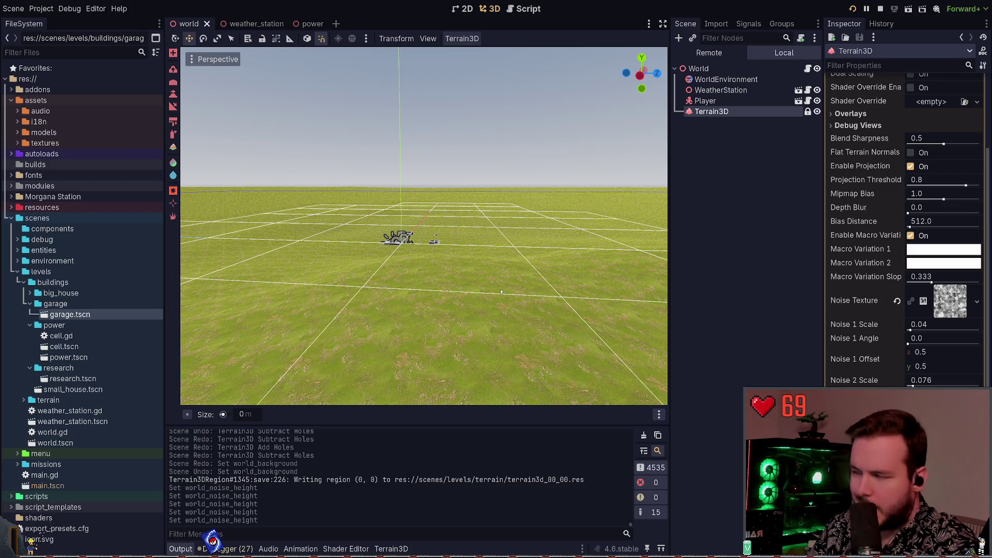
left_click_drag(519, 288, 818, 55)
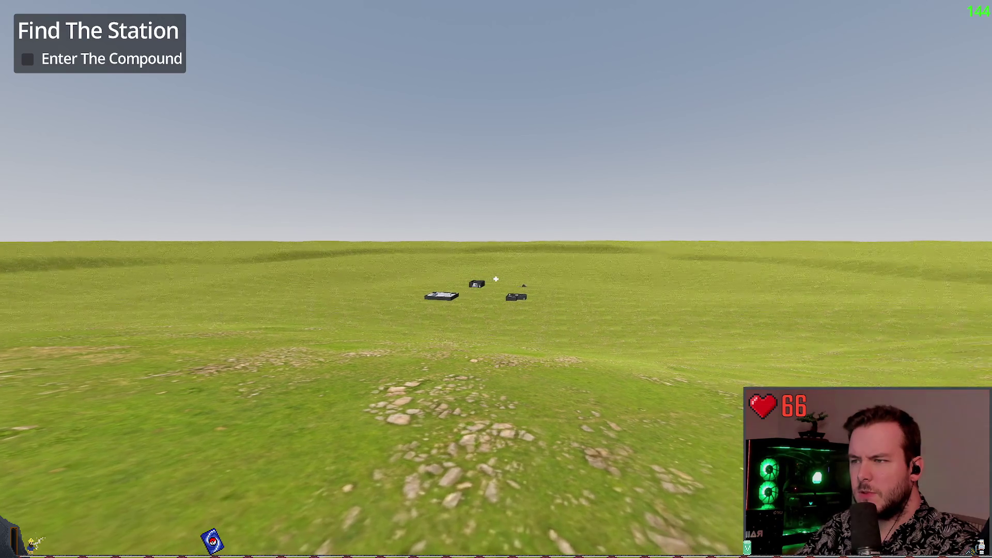
Quit the running game from the pause menu and relaunch it with F5.
key("Escape")
left_click(49, 356)
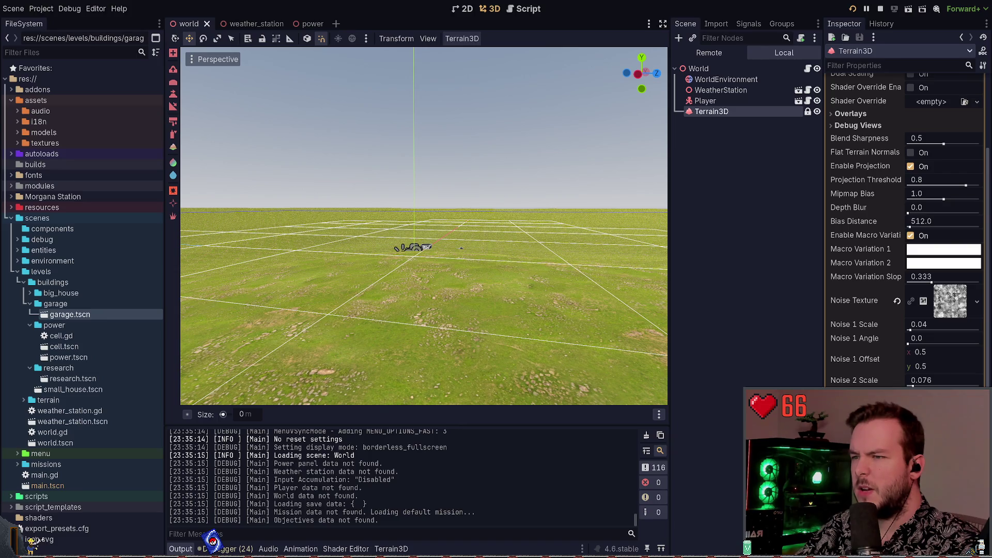
key("F5")
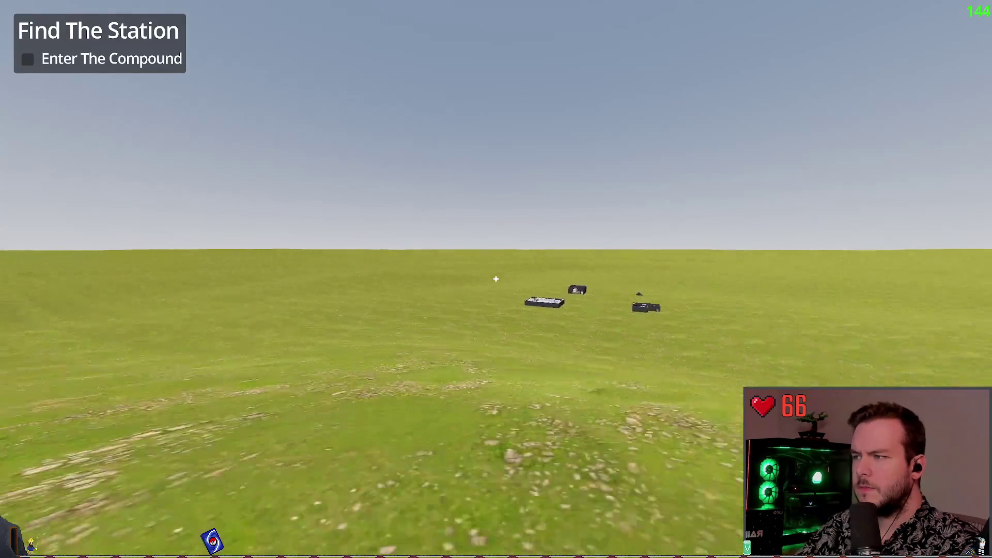
Walk the player across the grass toward the grey structures, then close the game.
key("w")
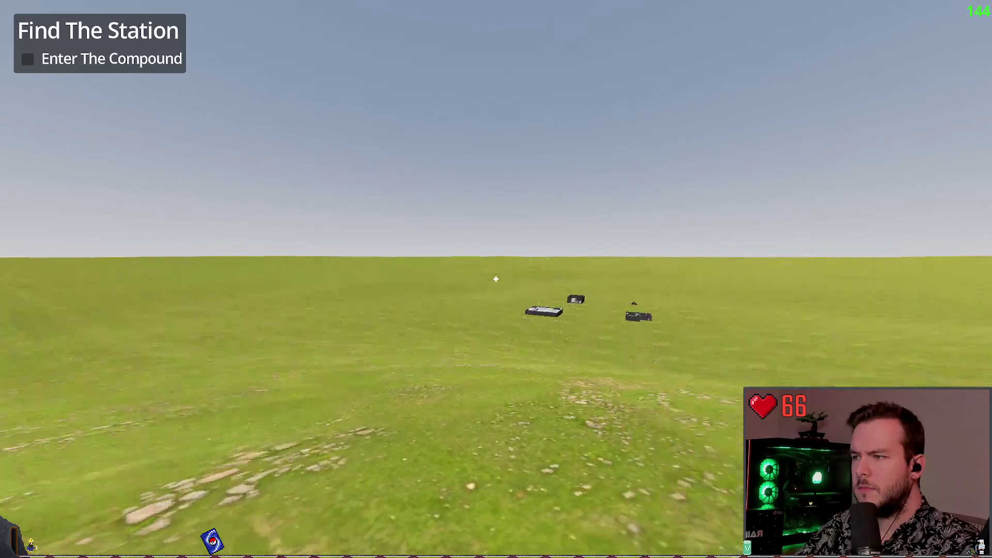
key("w")
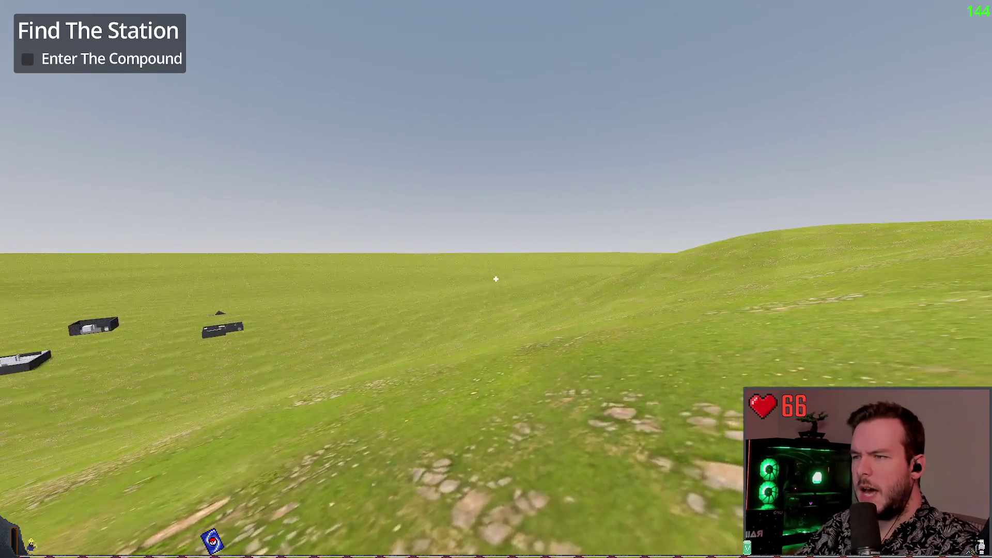
key("w")
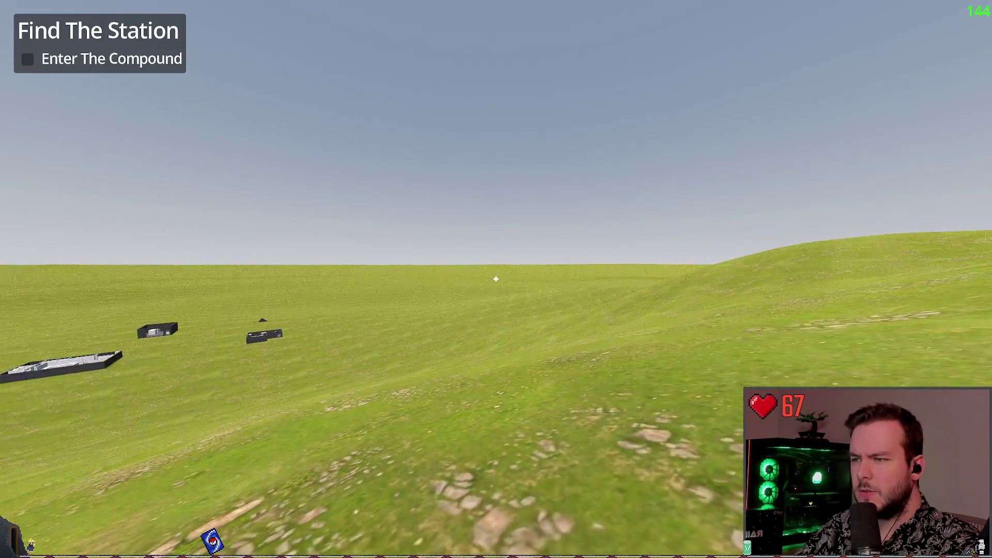
key("w")
key("F8")
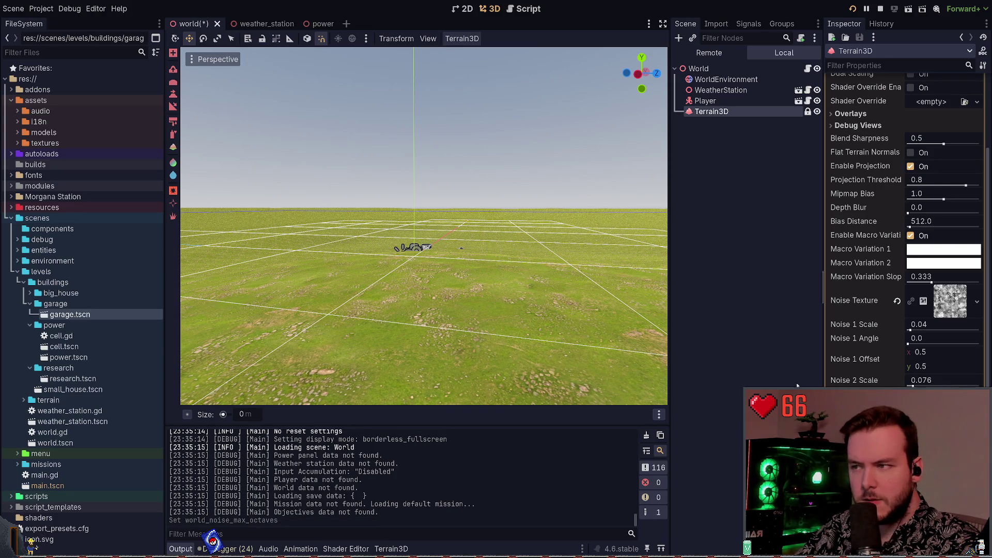
Save the world scene and run the game twice to test the terrain, then close it.
key("ctrl+s")
key("F5")
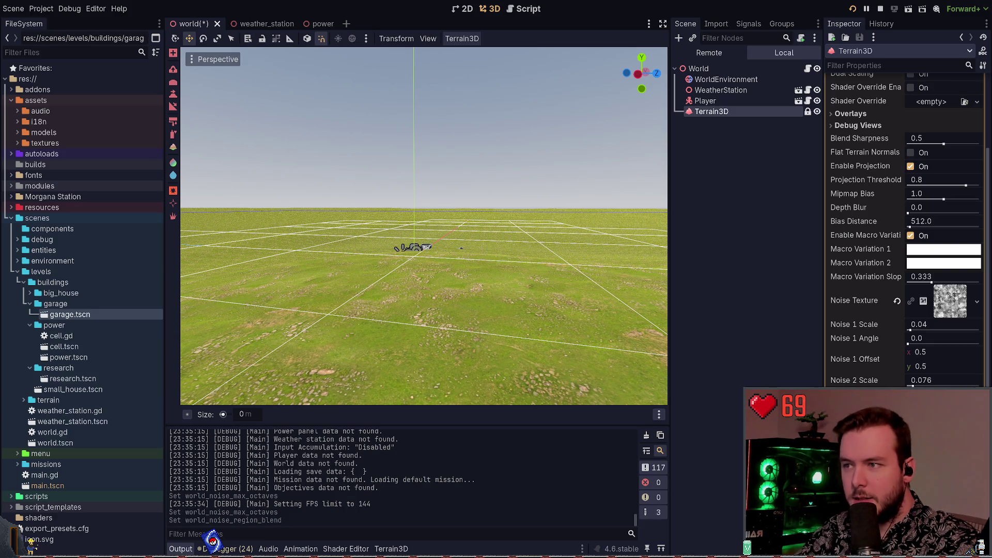
key("F5")
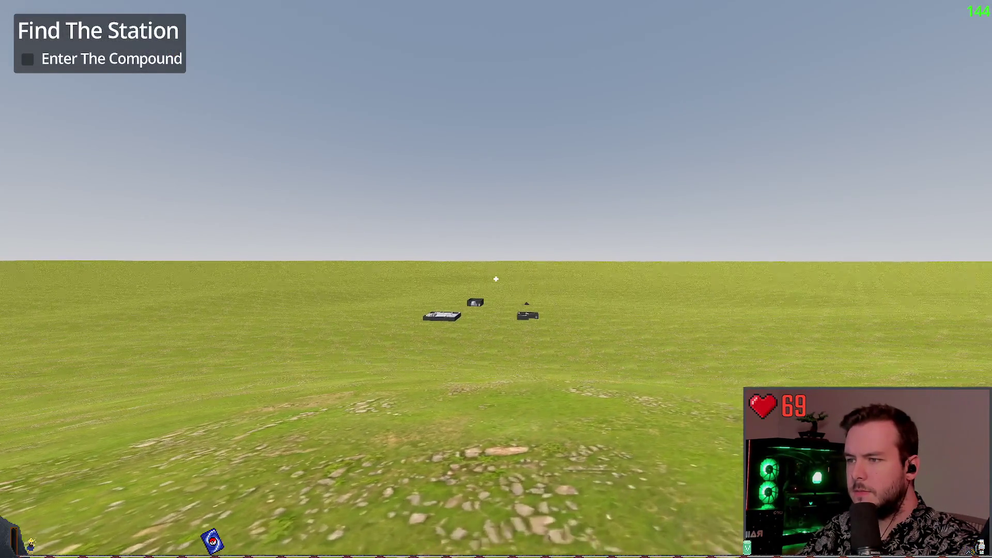
key("F8")
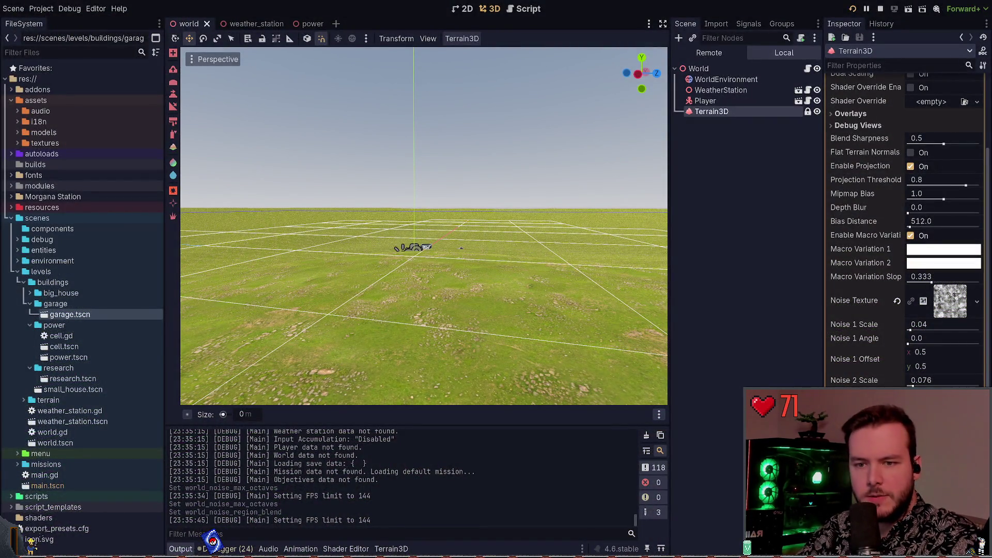
Relaunch the game and walk the player up the grassy hillside toward the buildings.
key("F5")
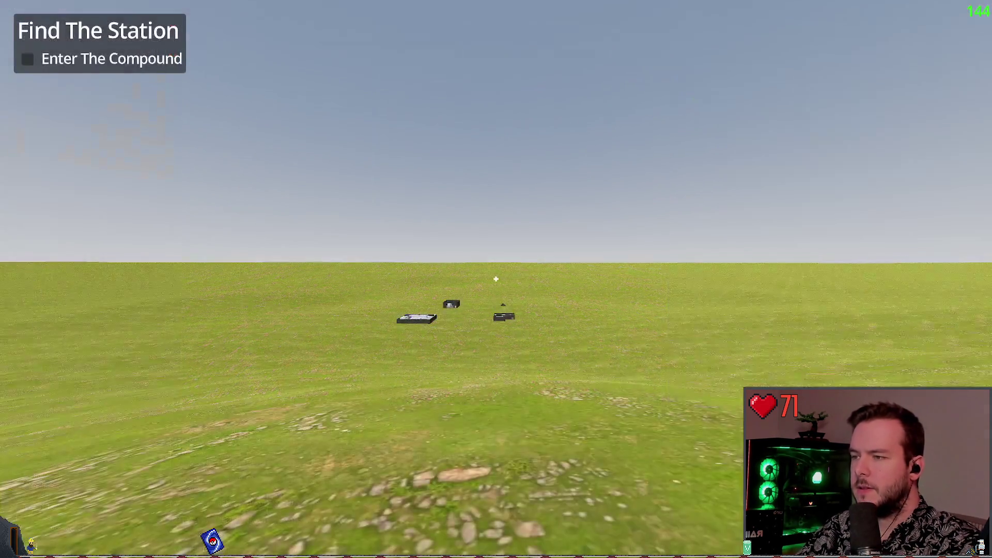
key("w")
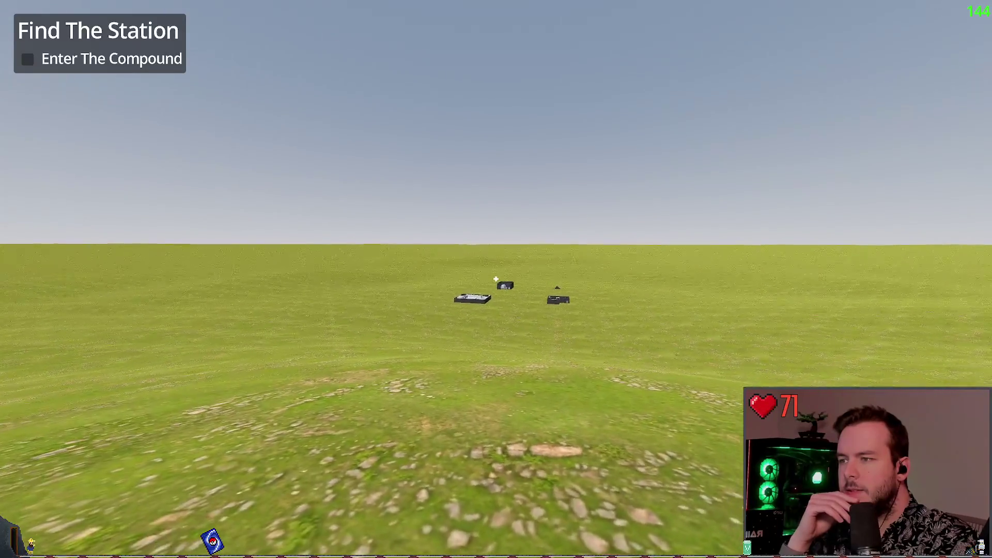
key("a")
key("d")
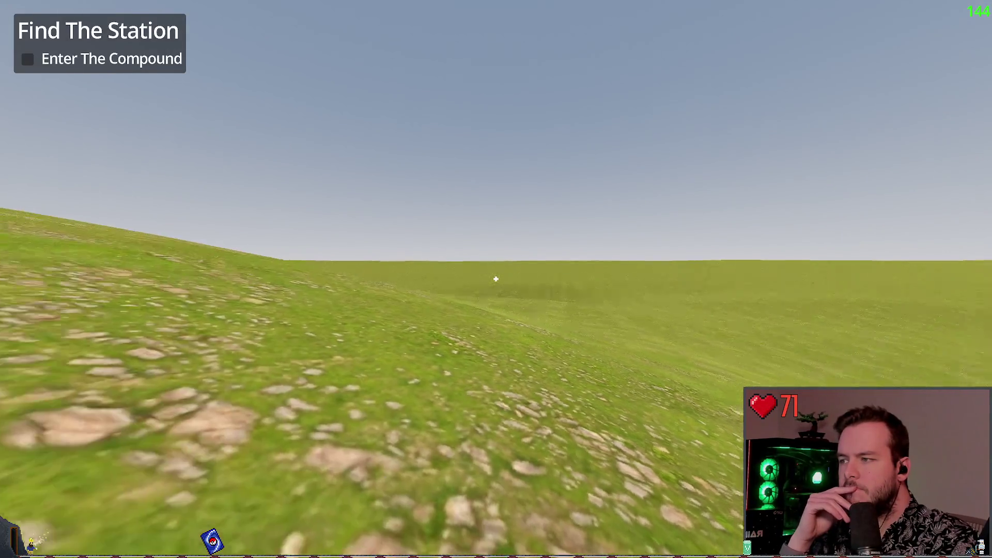